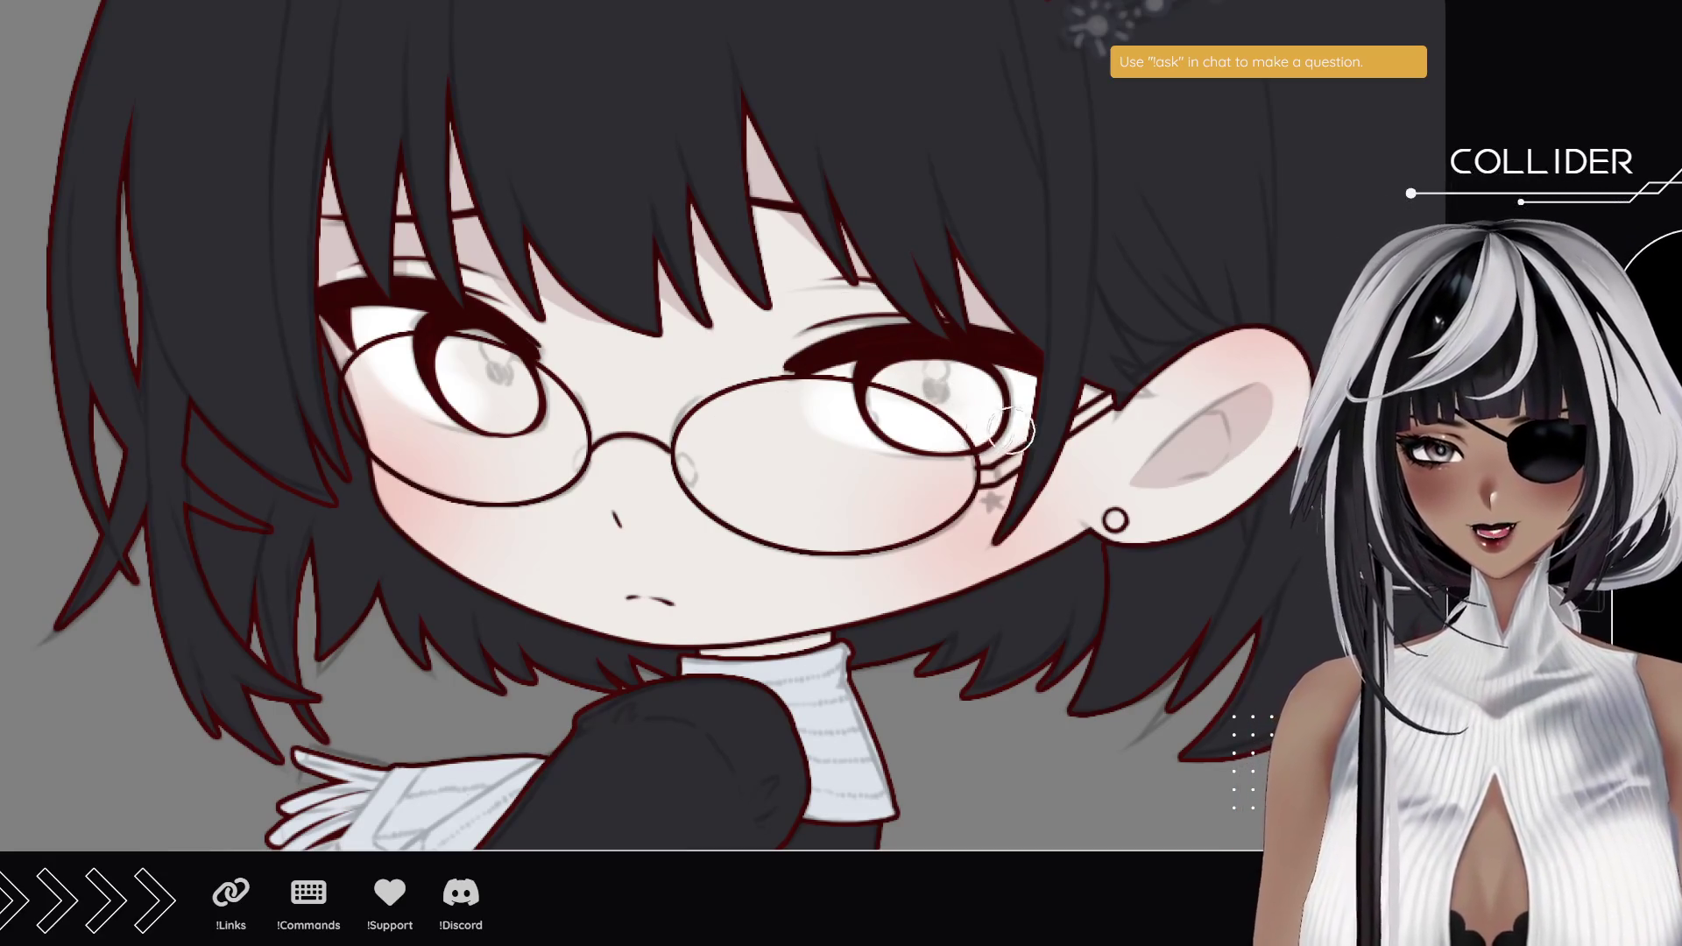
# - Shade soft folds on the black dress and sleeve down to the hand holding the brown bag
pyautogui.moveTo(1012, 429); pyautogui.dragTo(1030, 342)
pyautogui.moveTo(667, 660); pyautogui.dragTo(718, 435)
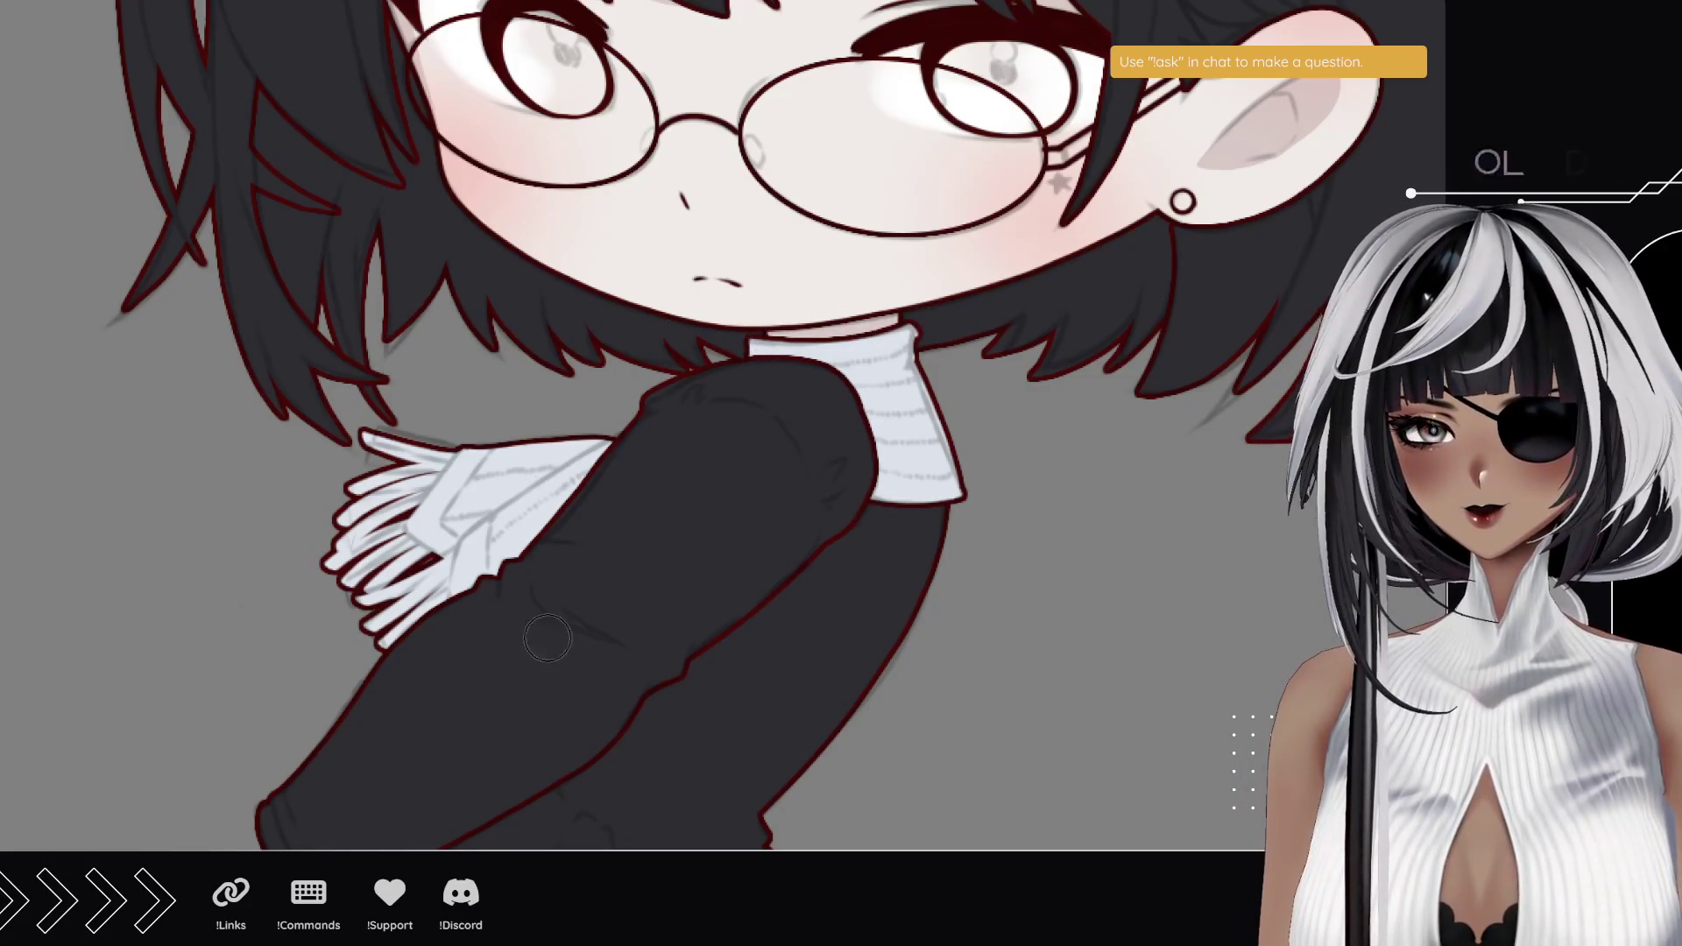
pyautogui.scroll(-5, 547, 639)
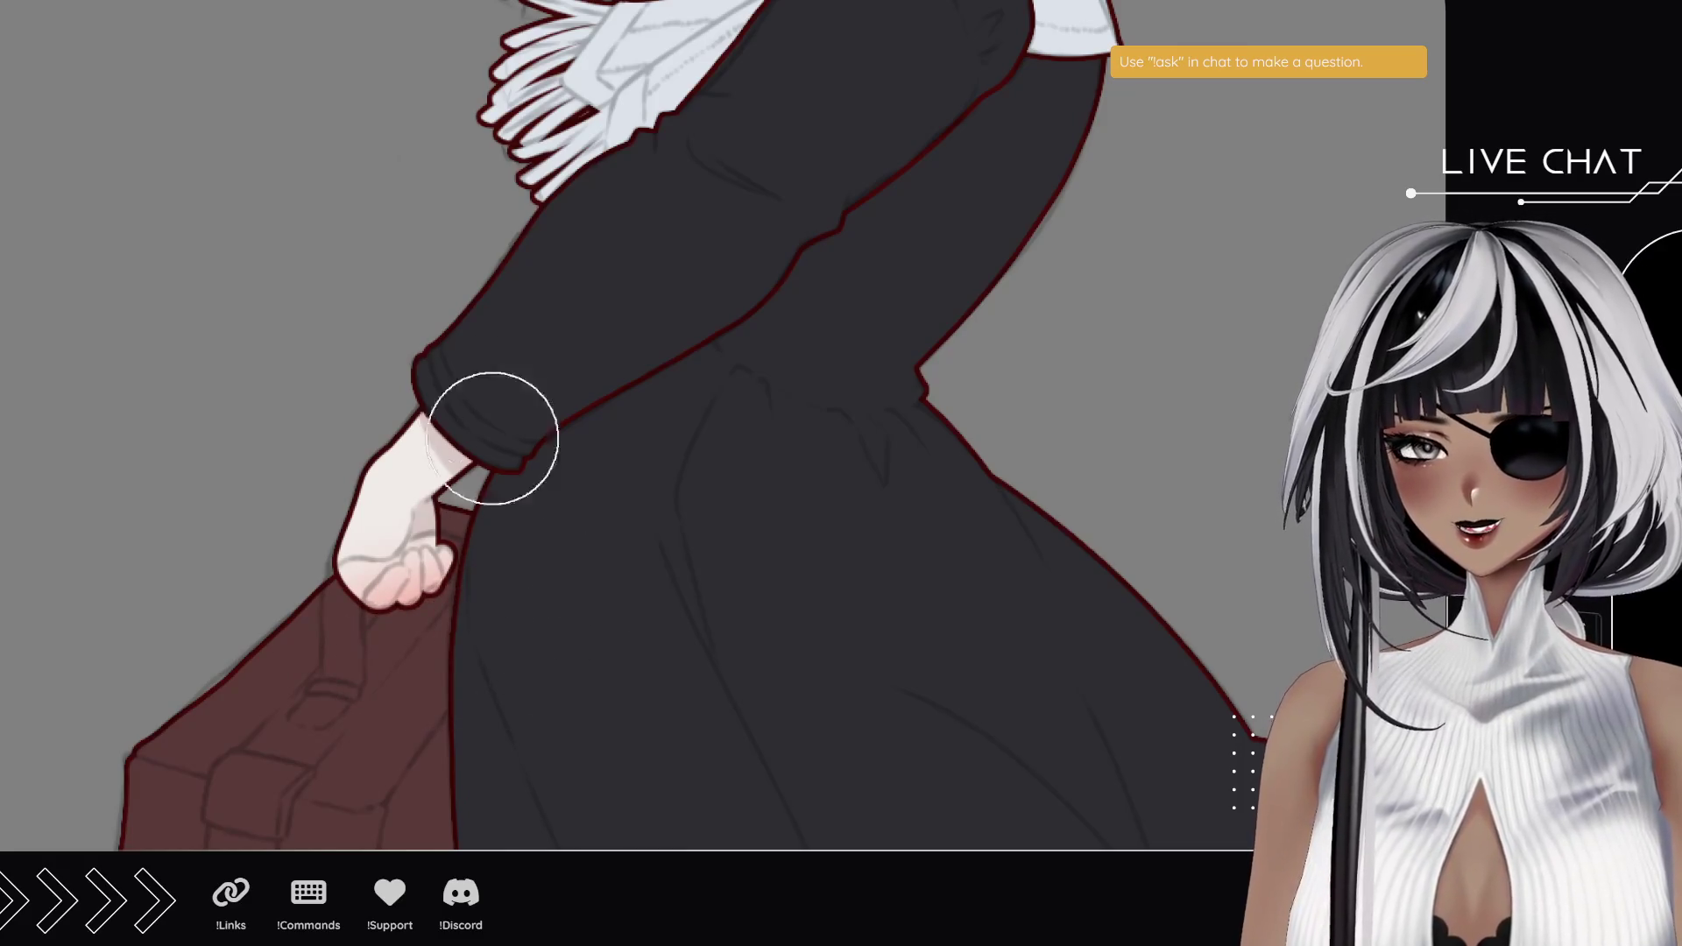
pyautogui.moveTo(415, 170)
pyautogui.mouseDown()
pyautogui.moveTo(316, 613)
pyautogui.moveTo(300, 464)
pyautogui.moveTo(319, 534)
pyautogui.moveTo(351, 407)
pyautogui.mouseUp()
# - Brush subtle extra shading onto the sleeve near the white scarf, with the face framed above
pyautogui.moveTo(281, 638); pyautogui.dragTo(376, 349)
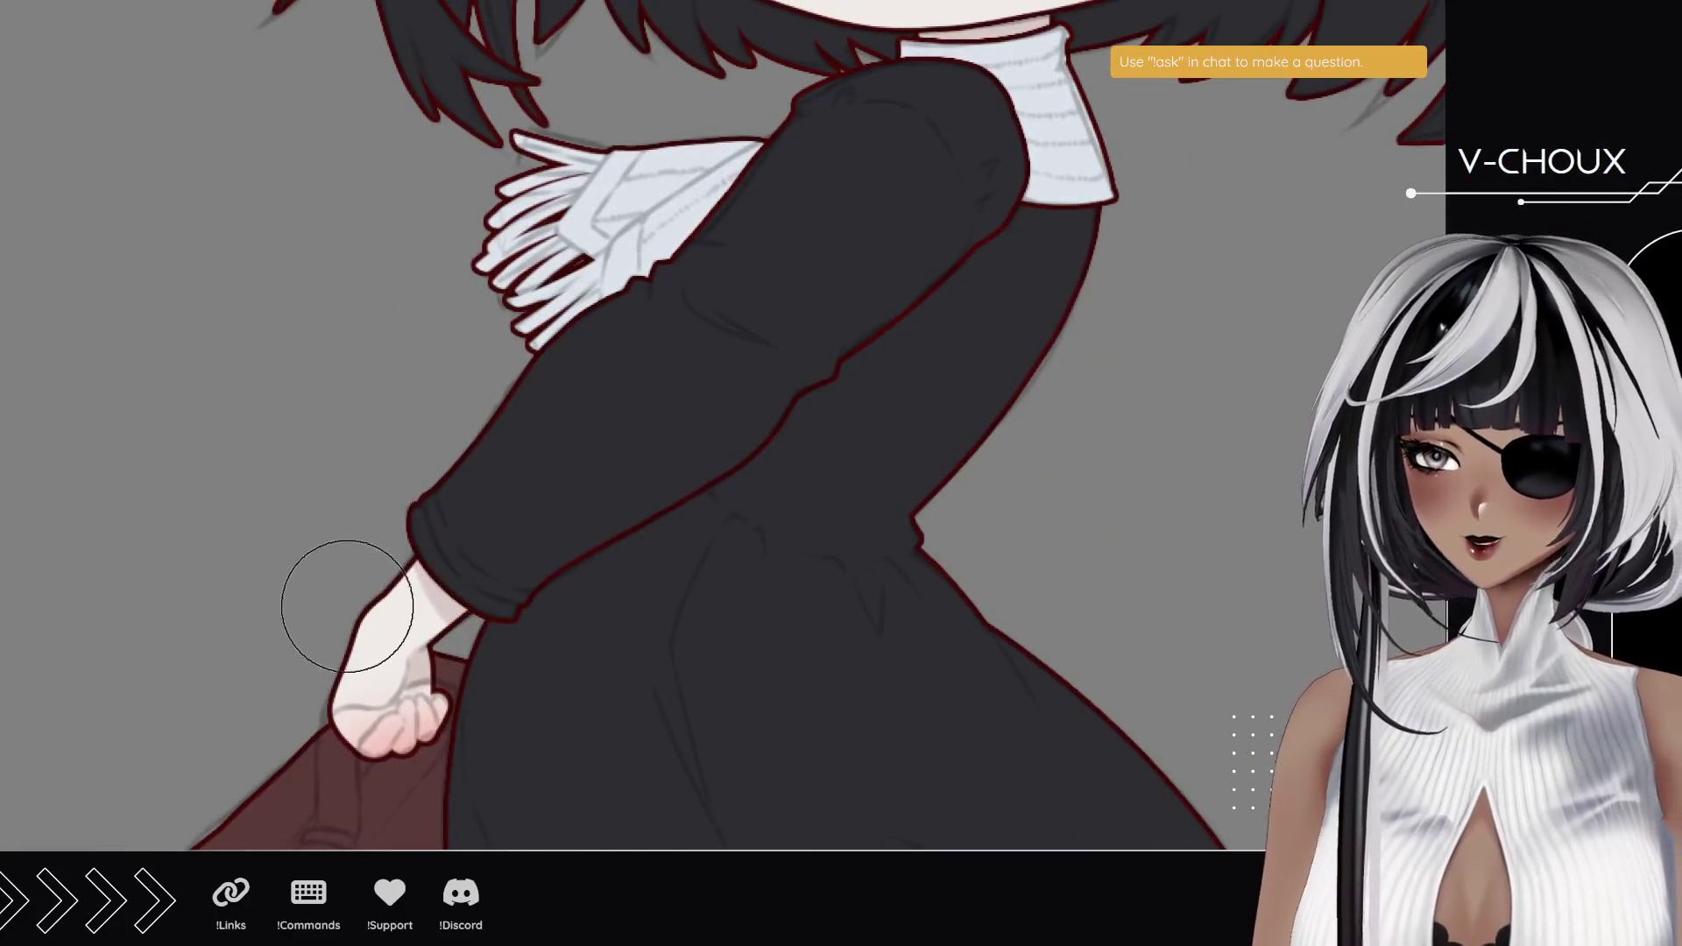
pyautogui.moveTo(433, 478)
pyautogui.mouseDown()
pyautogui.moveTo(450, 402)
pyautogui.moveTo(424, 544)
pyautogui.moveTo(439, 488)
pyautogui.mouseUp()
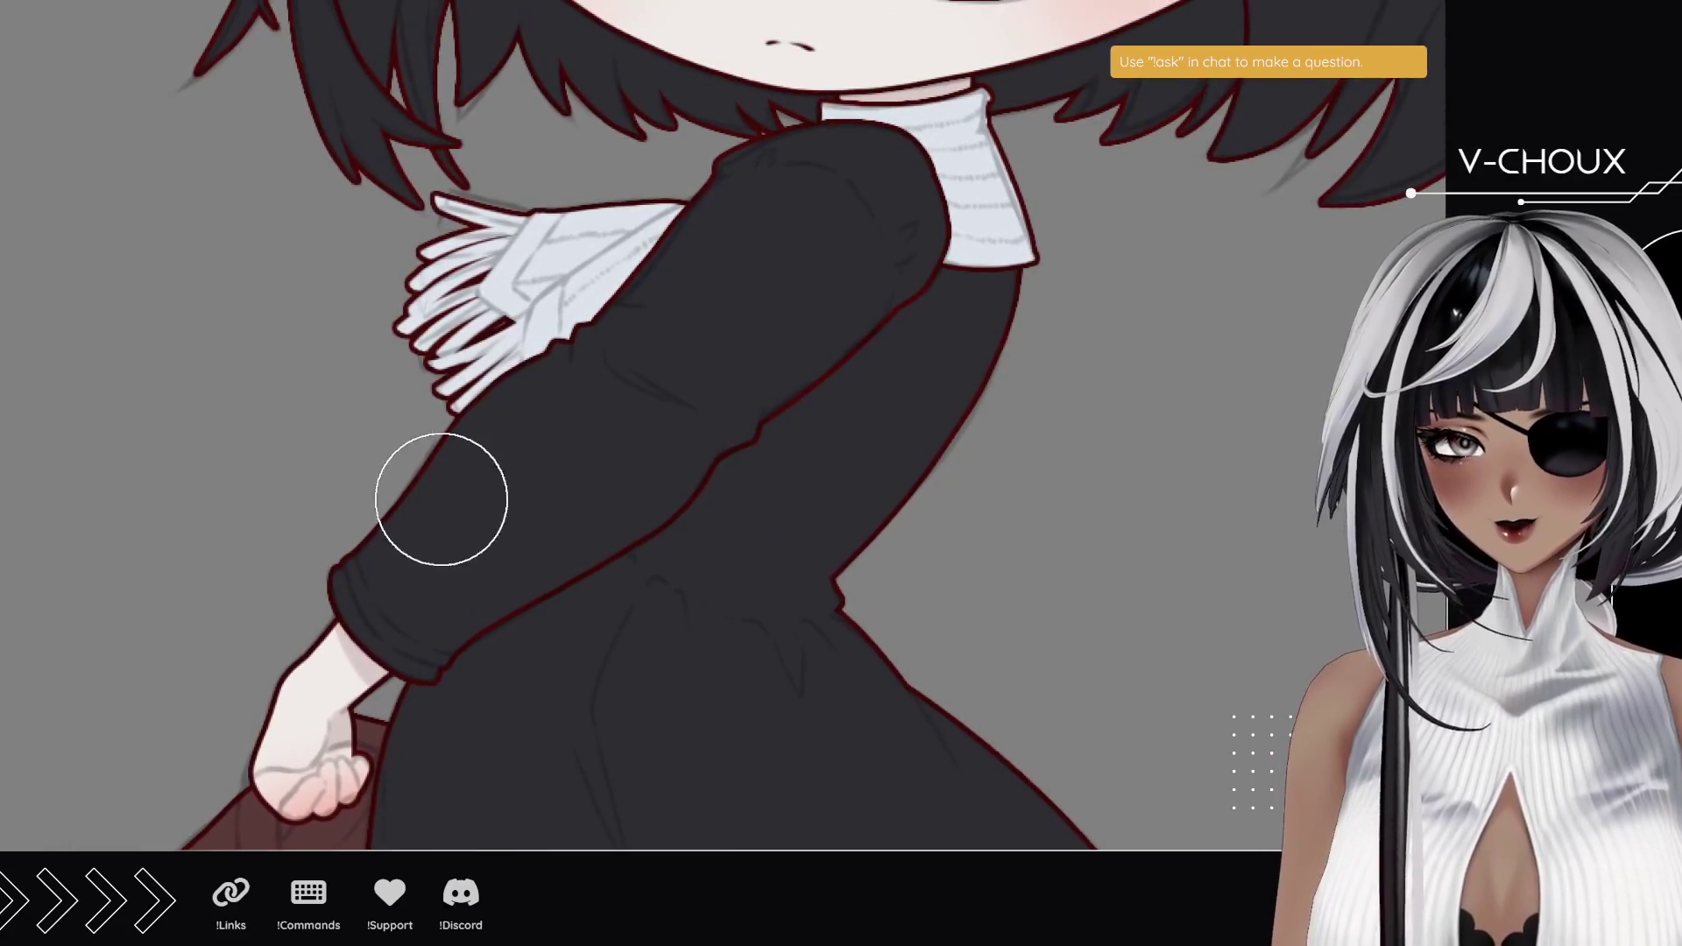
pyautogui.moveTo(492, 282)
pyautogui.mouseDown()
pyautogui.moveTo(416, 484)
pyautogui.moveTo(443, 540)
pyautogui.mouseUp()
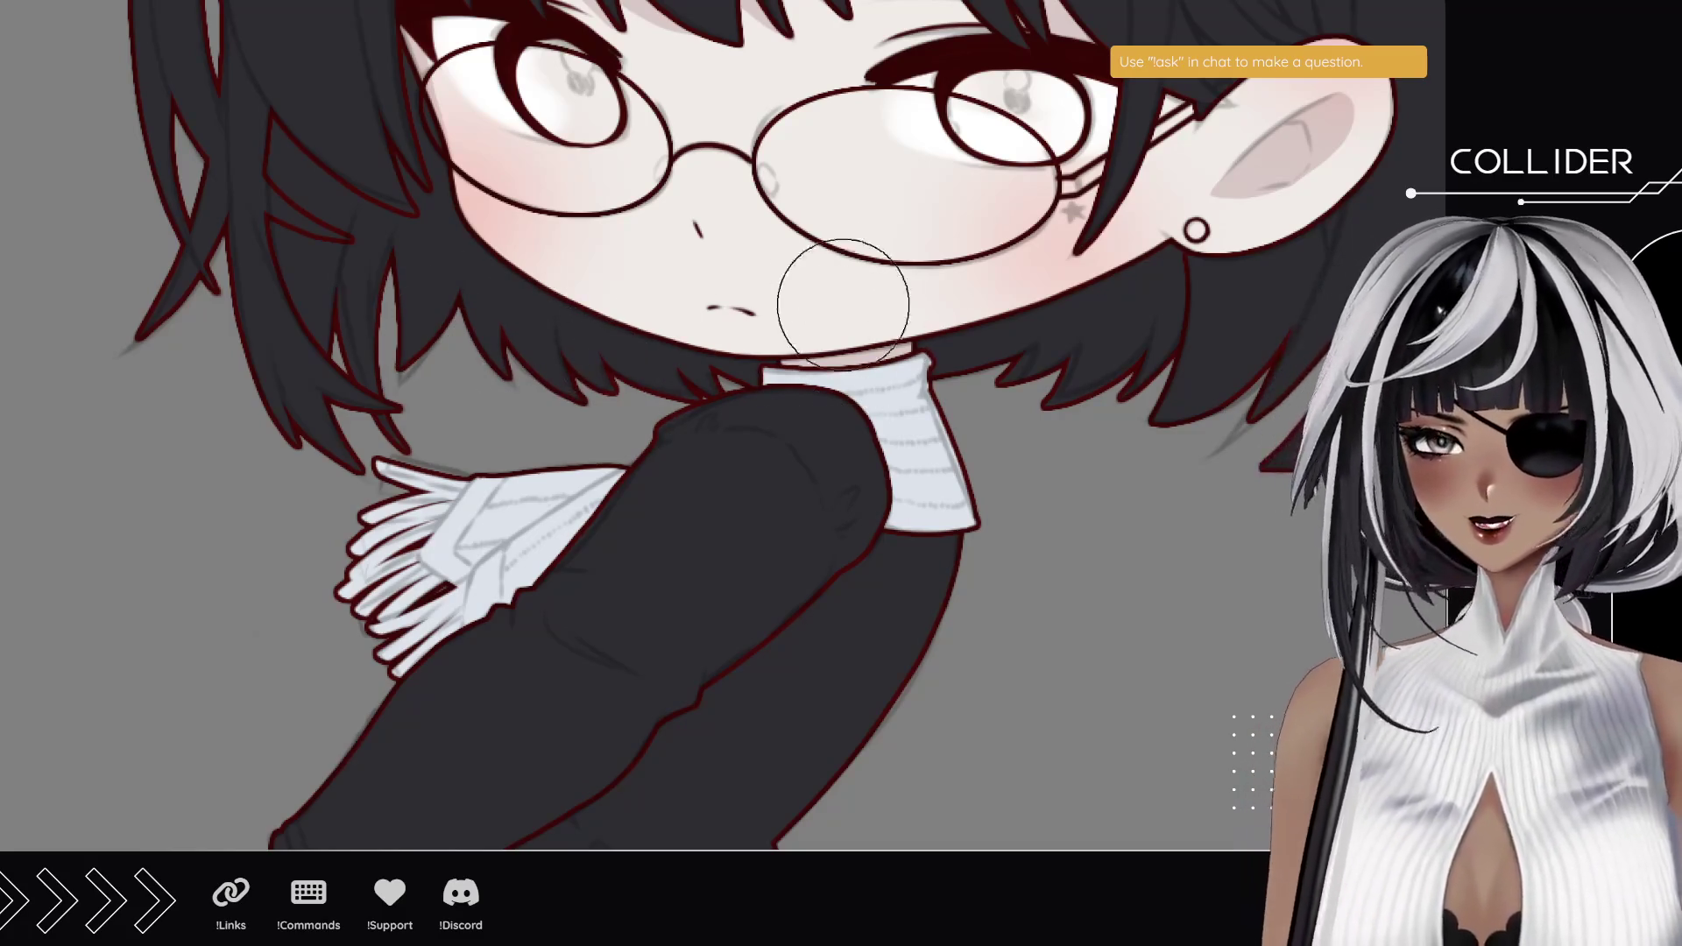
# - Centre the face and zoom out twice to show the head, hair clip and upper body
pyautogui.moveTo(705, 158)
pyautogui.mouseDown()
pyautogui.moveTo(629, 243)
pyautogui.moveTo(609, 464)
pyautogui.moveTo(598, 343)
pyautogui.mouseUp()
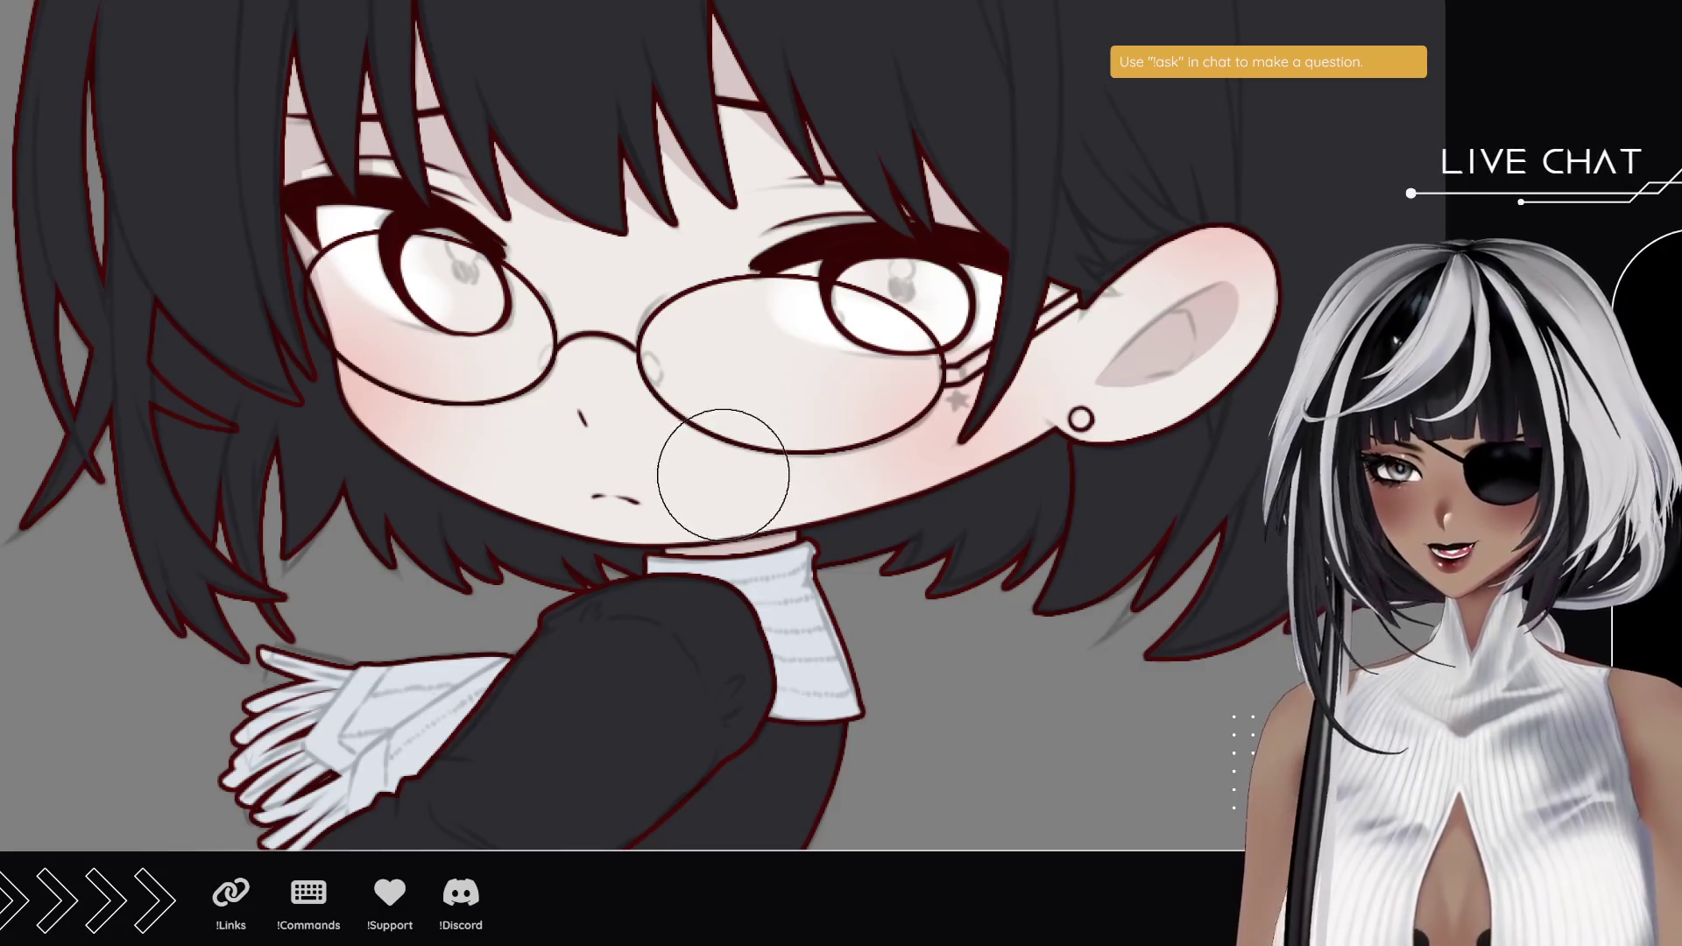
pyautogui.hotkey('ctrl', '-')
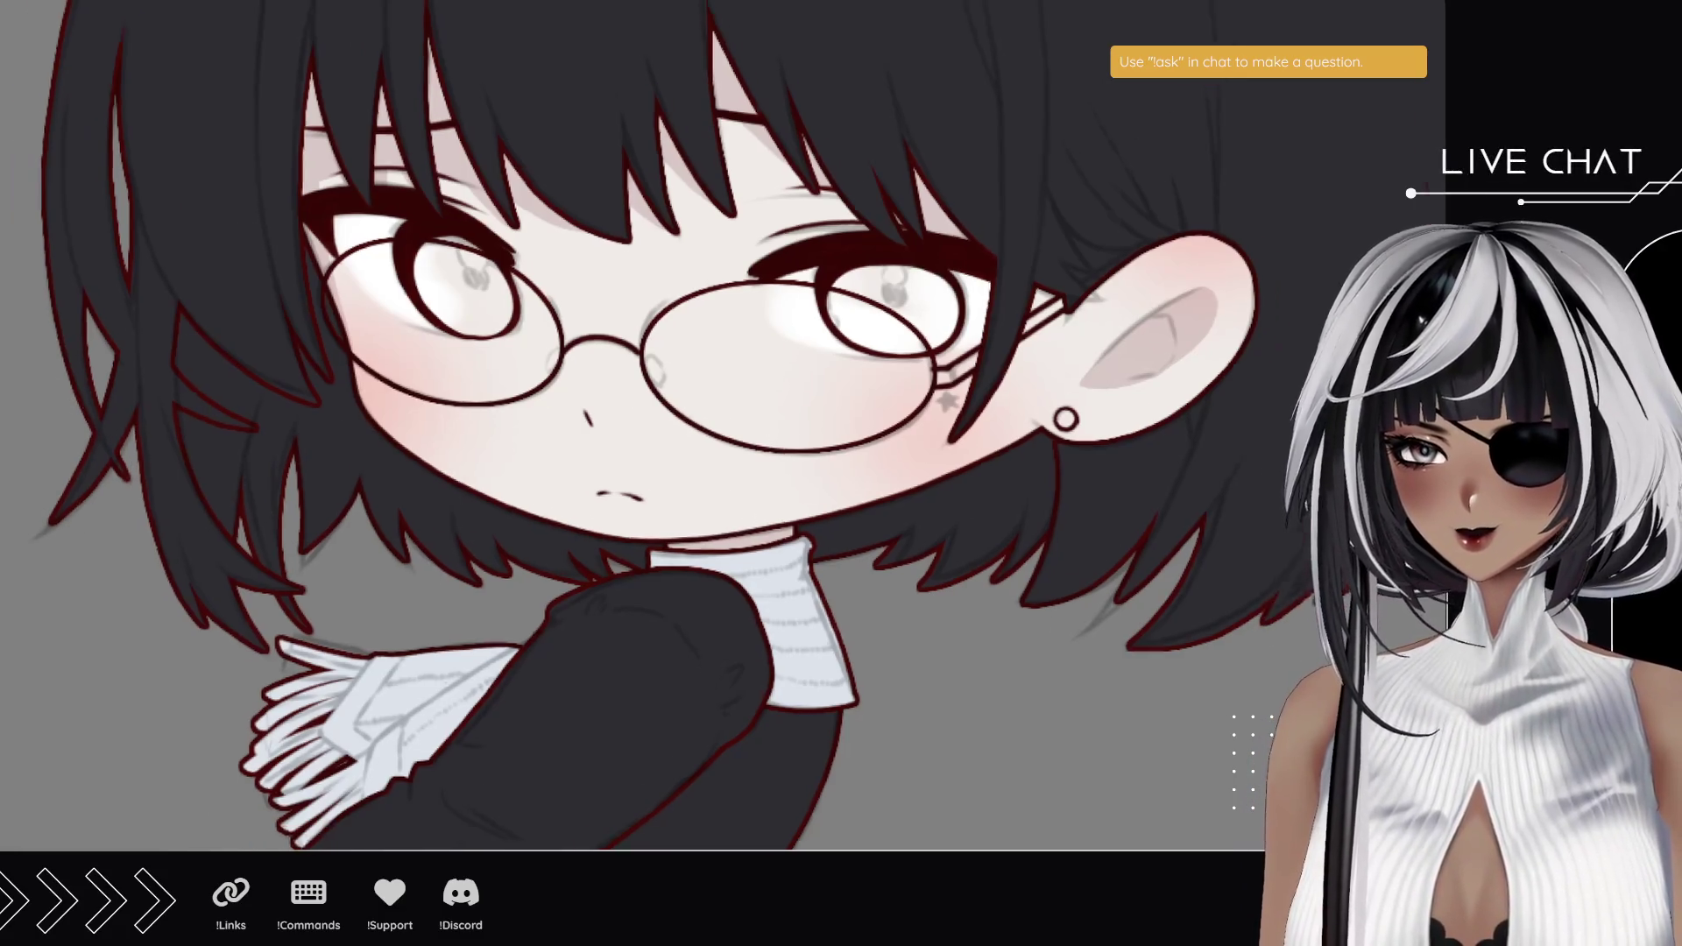
pyautogui.hotkey('ctrl', '-')
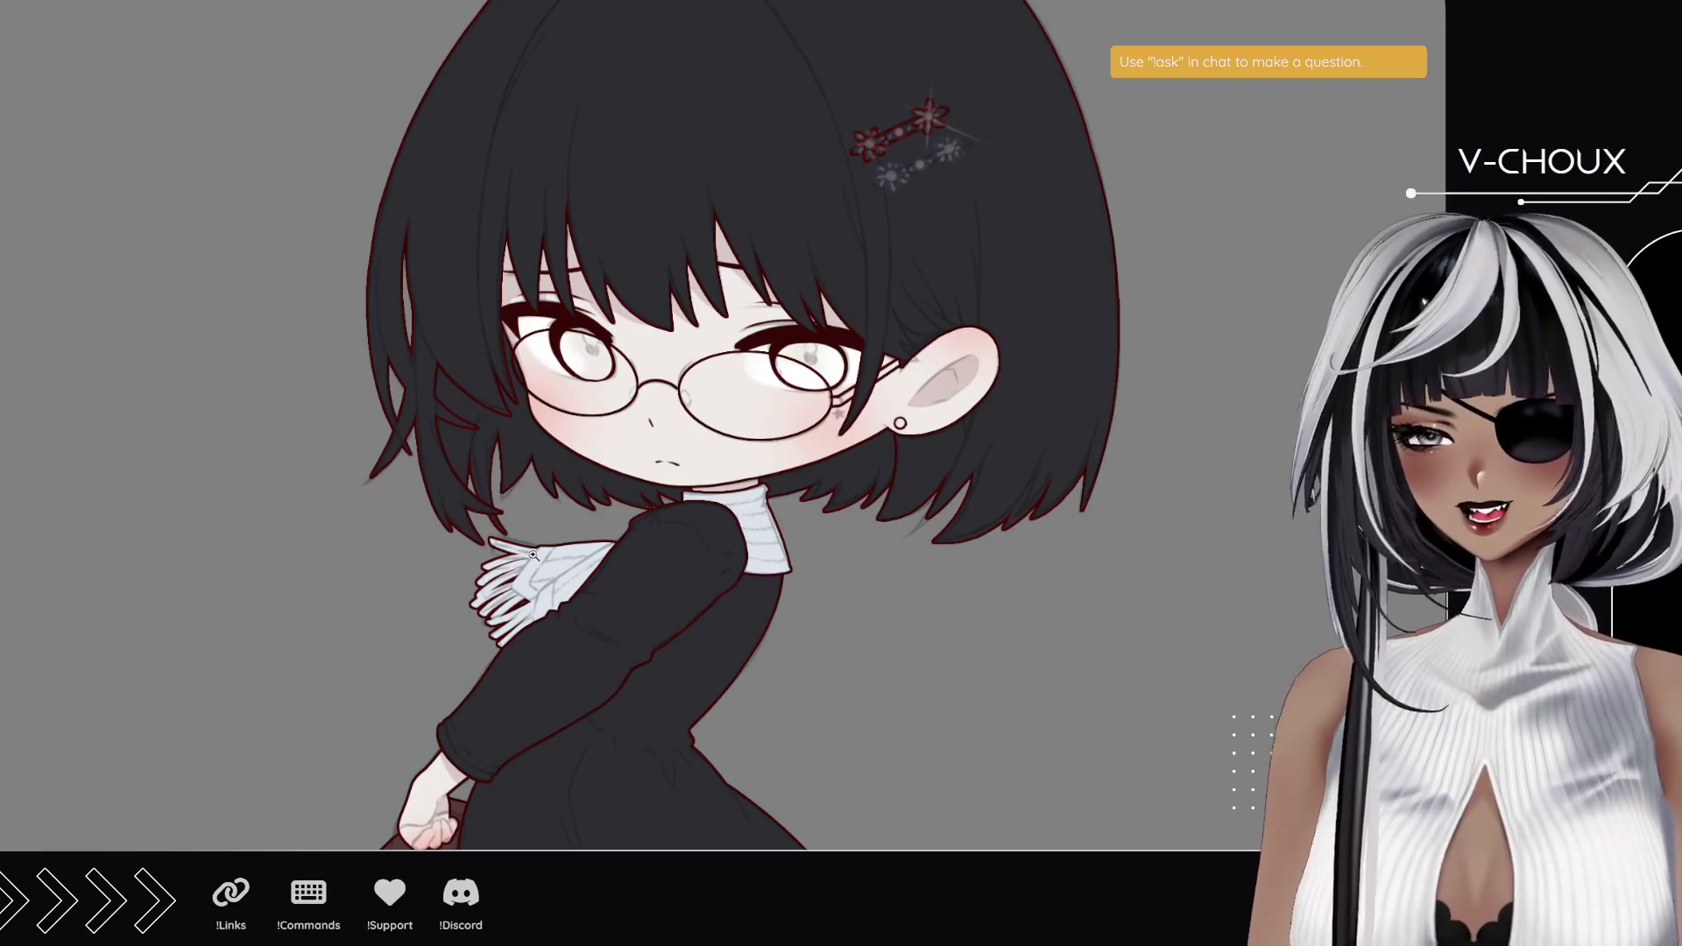
# - Continue shading the bob, face, scarf and dress, moving between the lower dress and head
pyautogui.moveTo(692, 654)
pyautogui.mouseDown()
pyautogui.moveTo(692, 326)
pyautogui.moveTo(672, 311)
pyautogui.moveTo(638, 345)
pyautogui.moveTo(604, 559)
pyautogui.moveTo(590, 319)
pyautogui.moveTo(557, 355)
pyautogui.mouseUp()
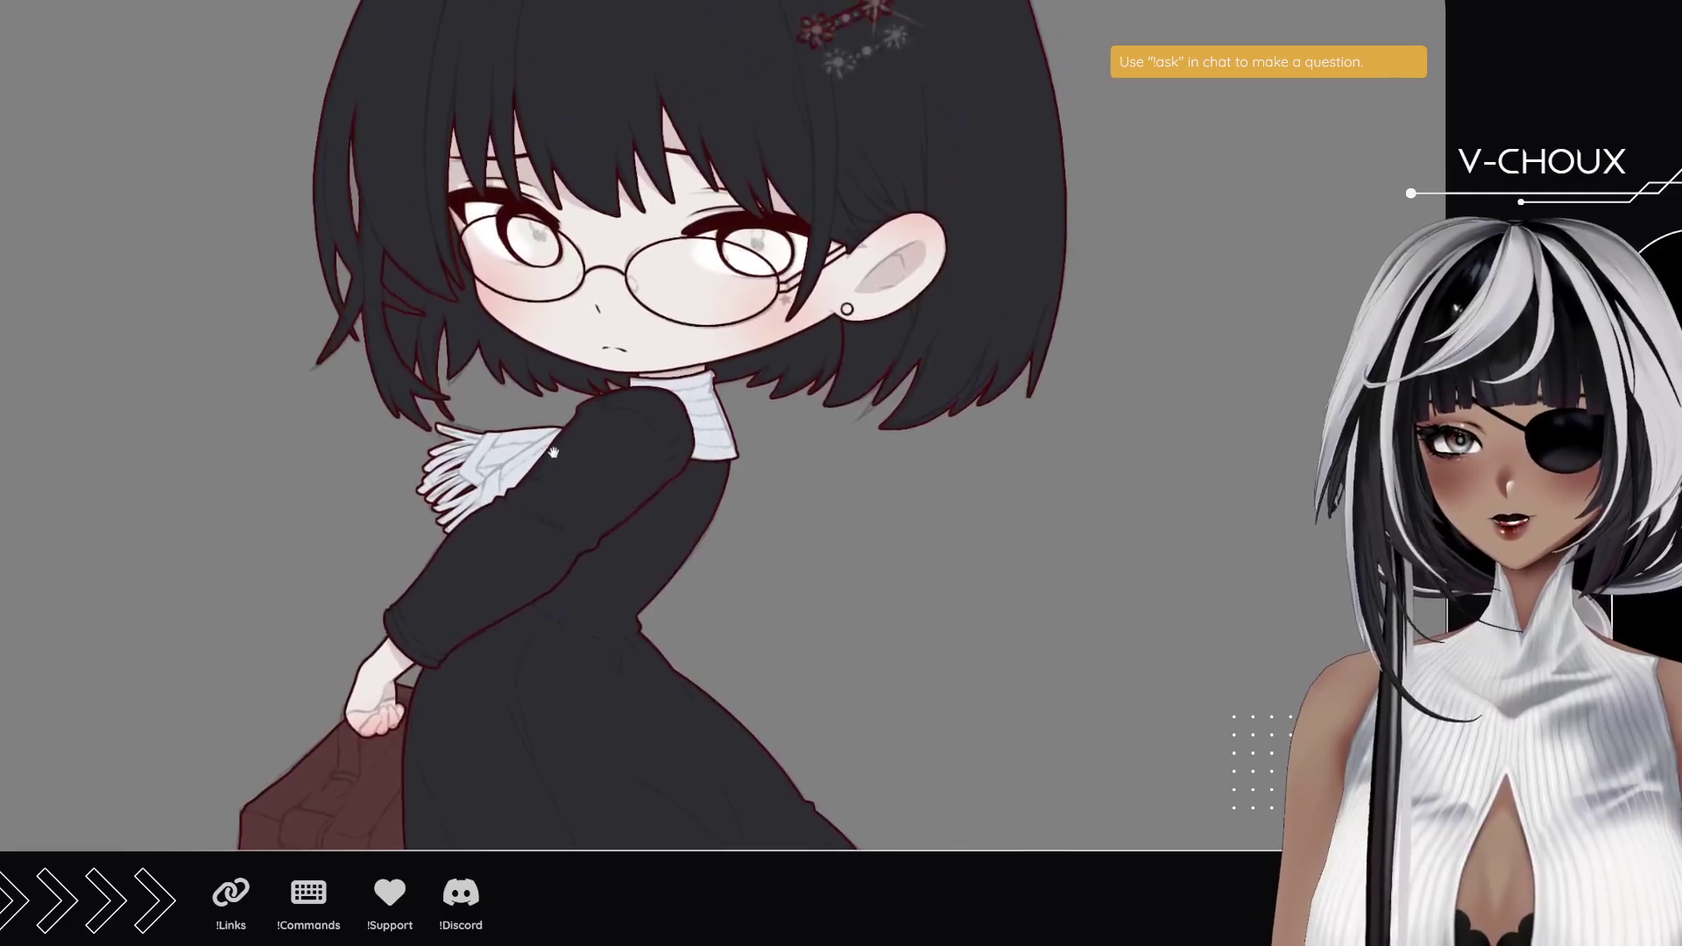
pyautogui.moveTo(554, 458); pyautogui.dragTo(577, 436)
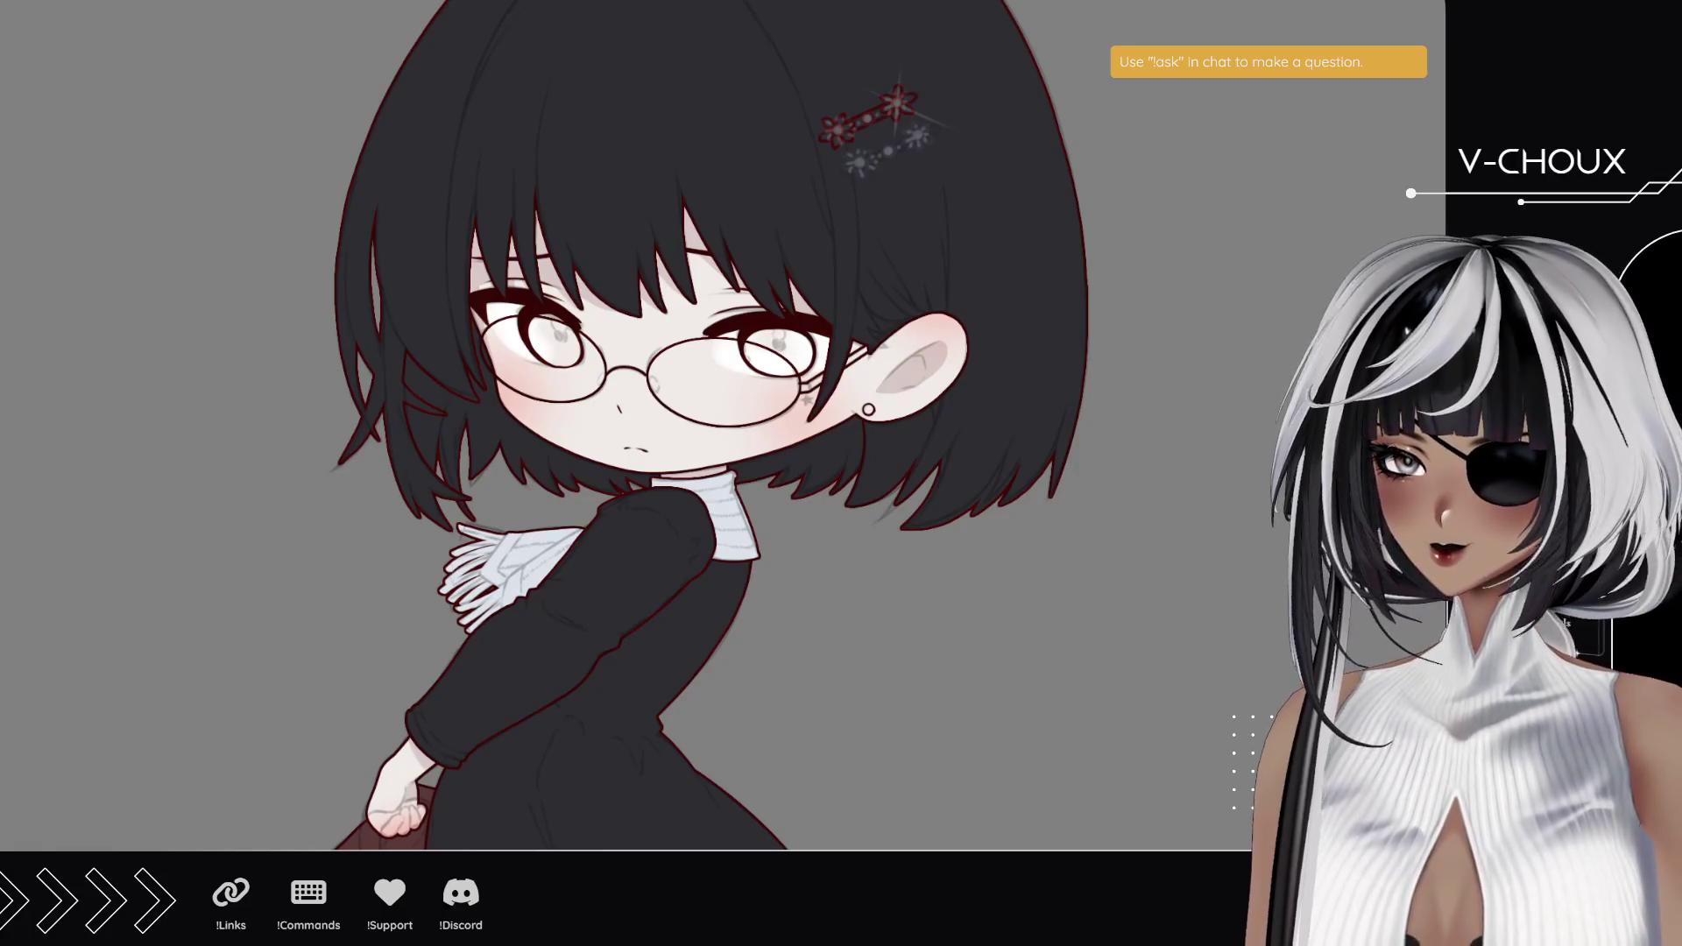
# - Pan the canvas so the girl's head and hair clip sit in the centre
pyautogui.moveTo(695, 150); pyautogui.dragTo(650, 263)
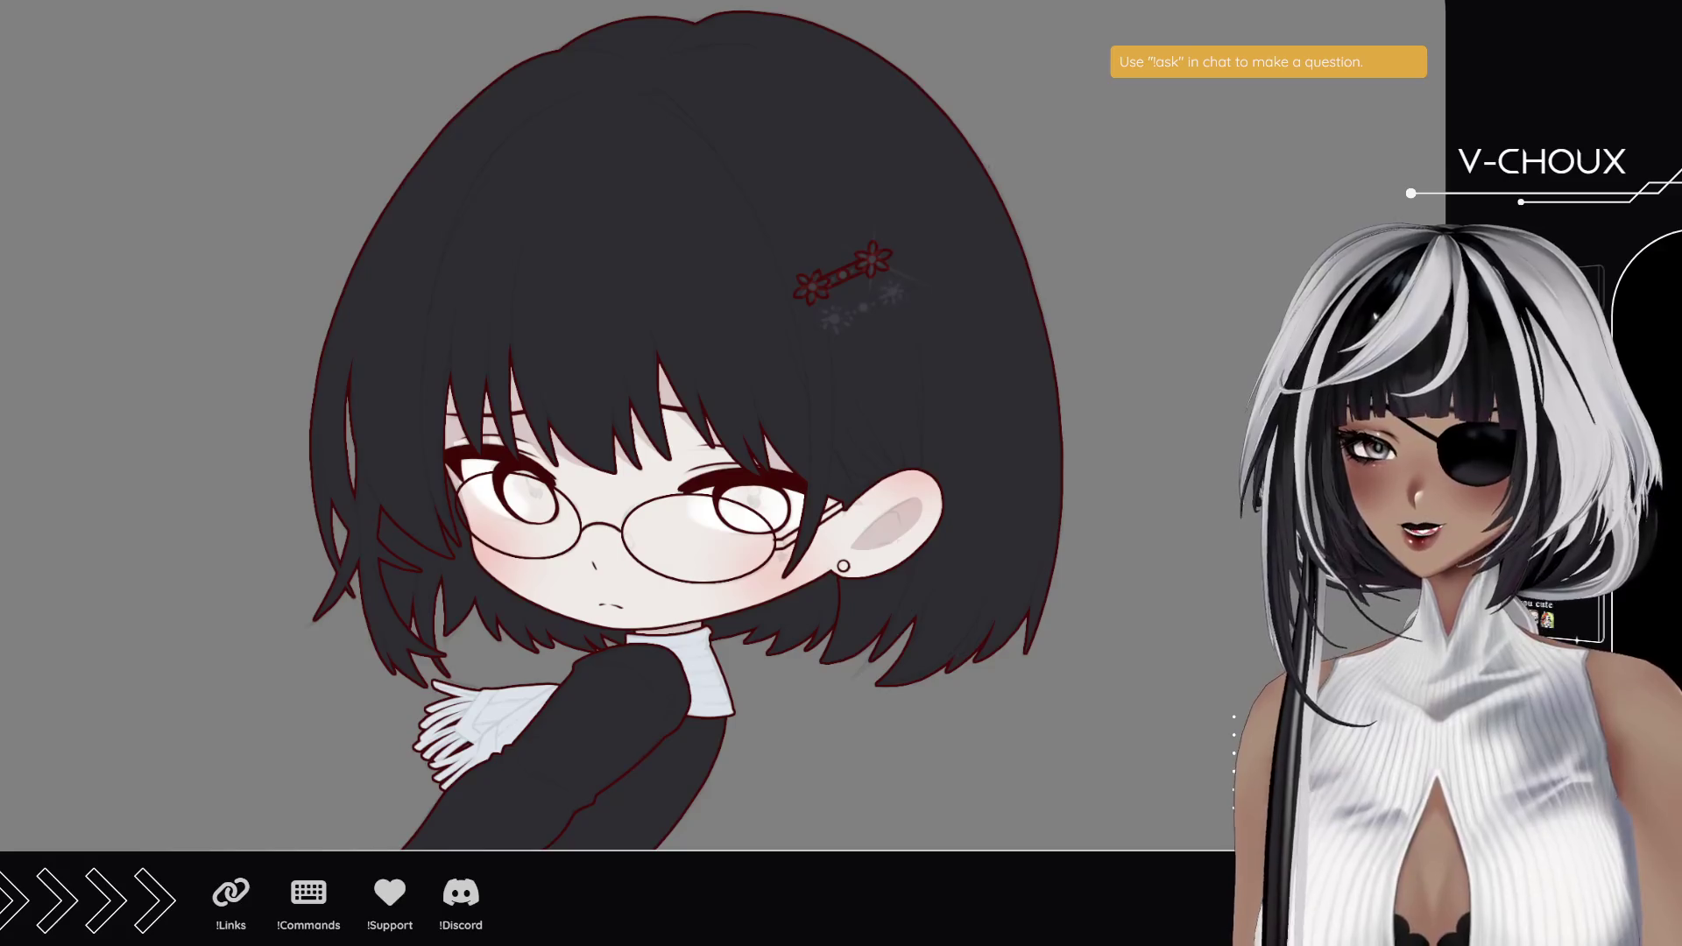
# - Zoom in on the bangs and draw several thin strand lines running down toward the glasses
pyautogui.scroll(4, 507, 280)
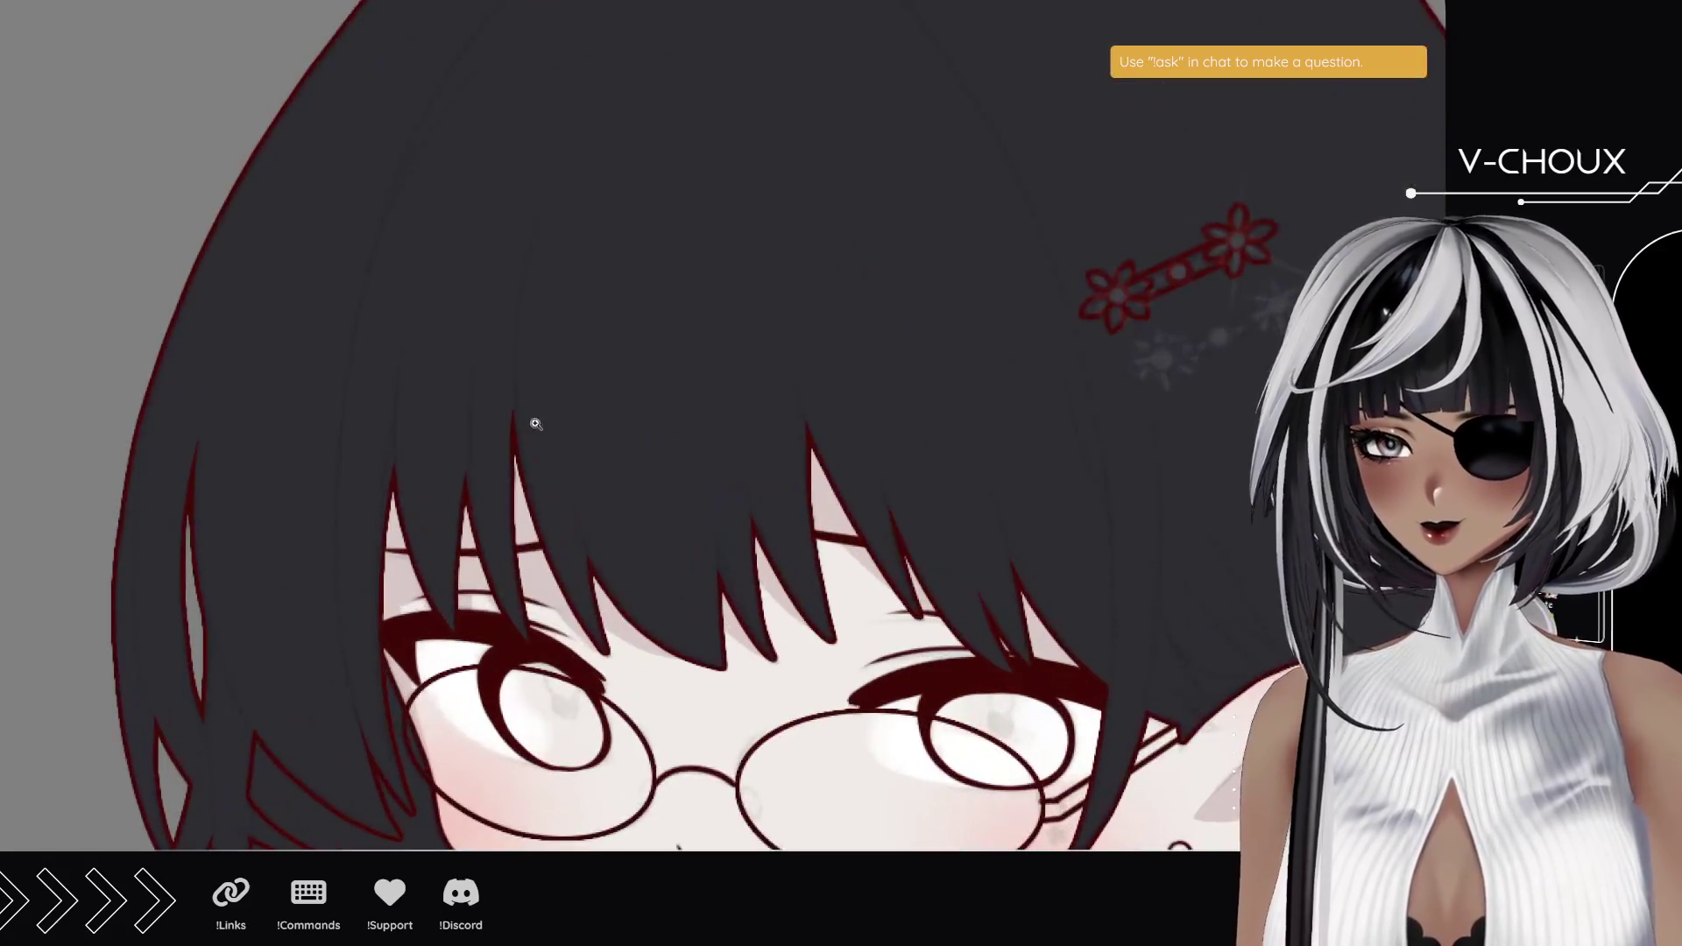
pyautogui.moveTo(417, 381); pyautogui.dragTo(544, 376)
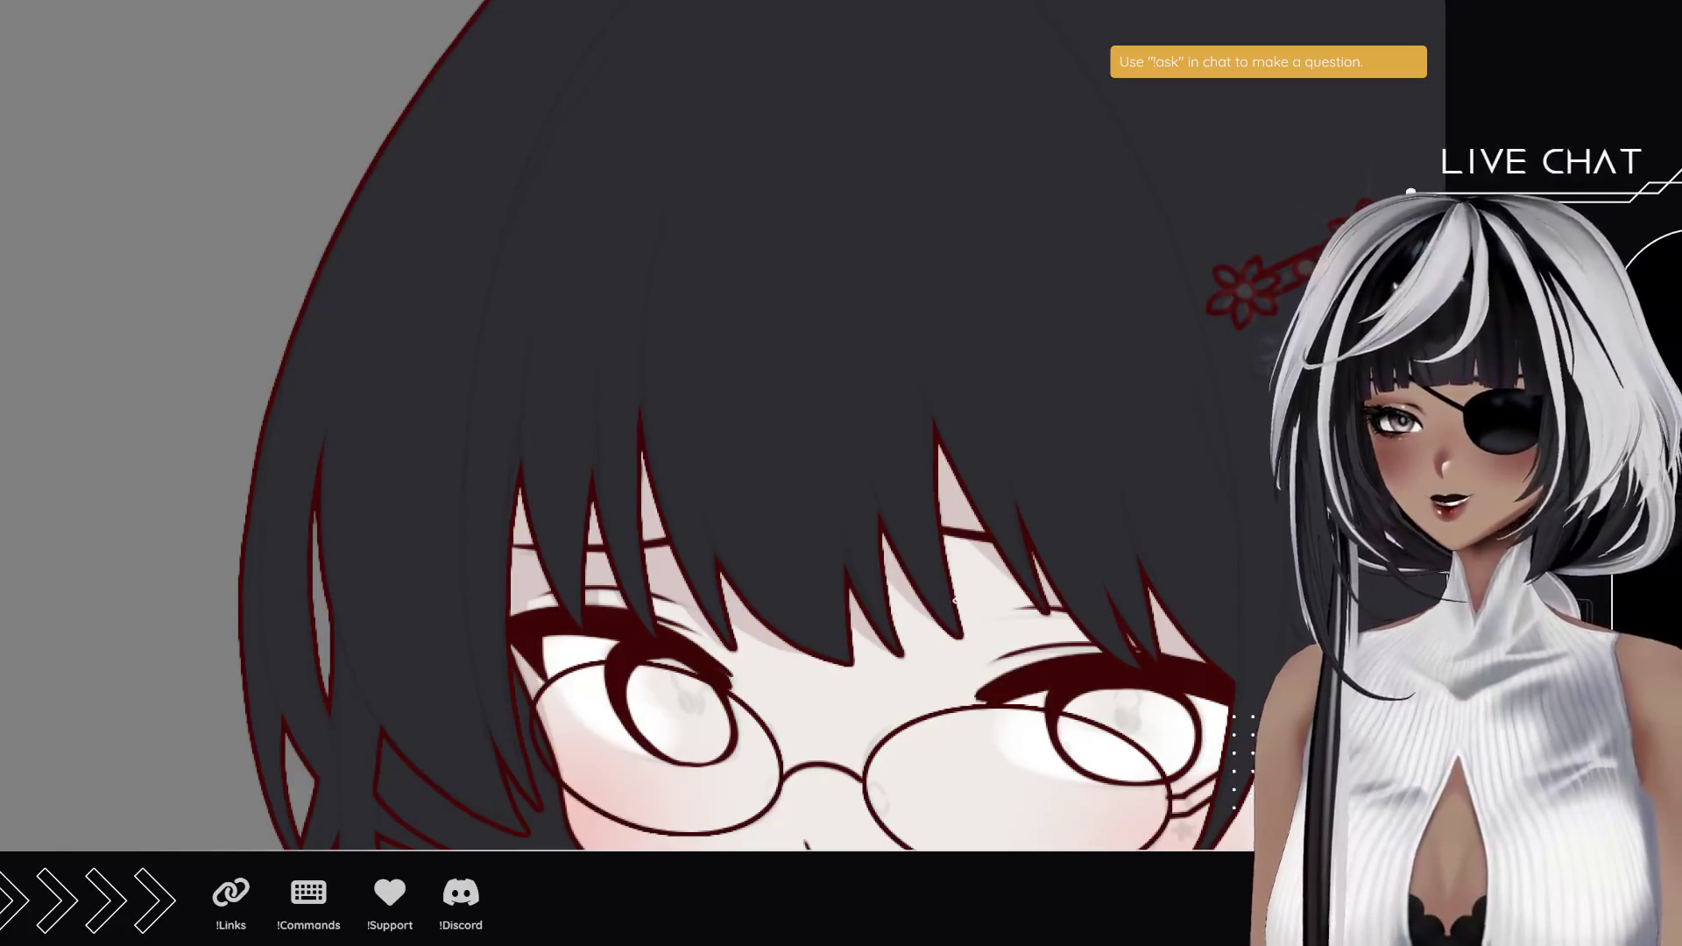
pyautogui.moveTo(650, 481)
pyautogui.mouseDown()
pyautogui.moveTo(595, 471)
pyautogui.moveTo(552, 507)
pyautogui.mouseUp()
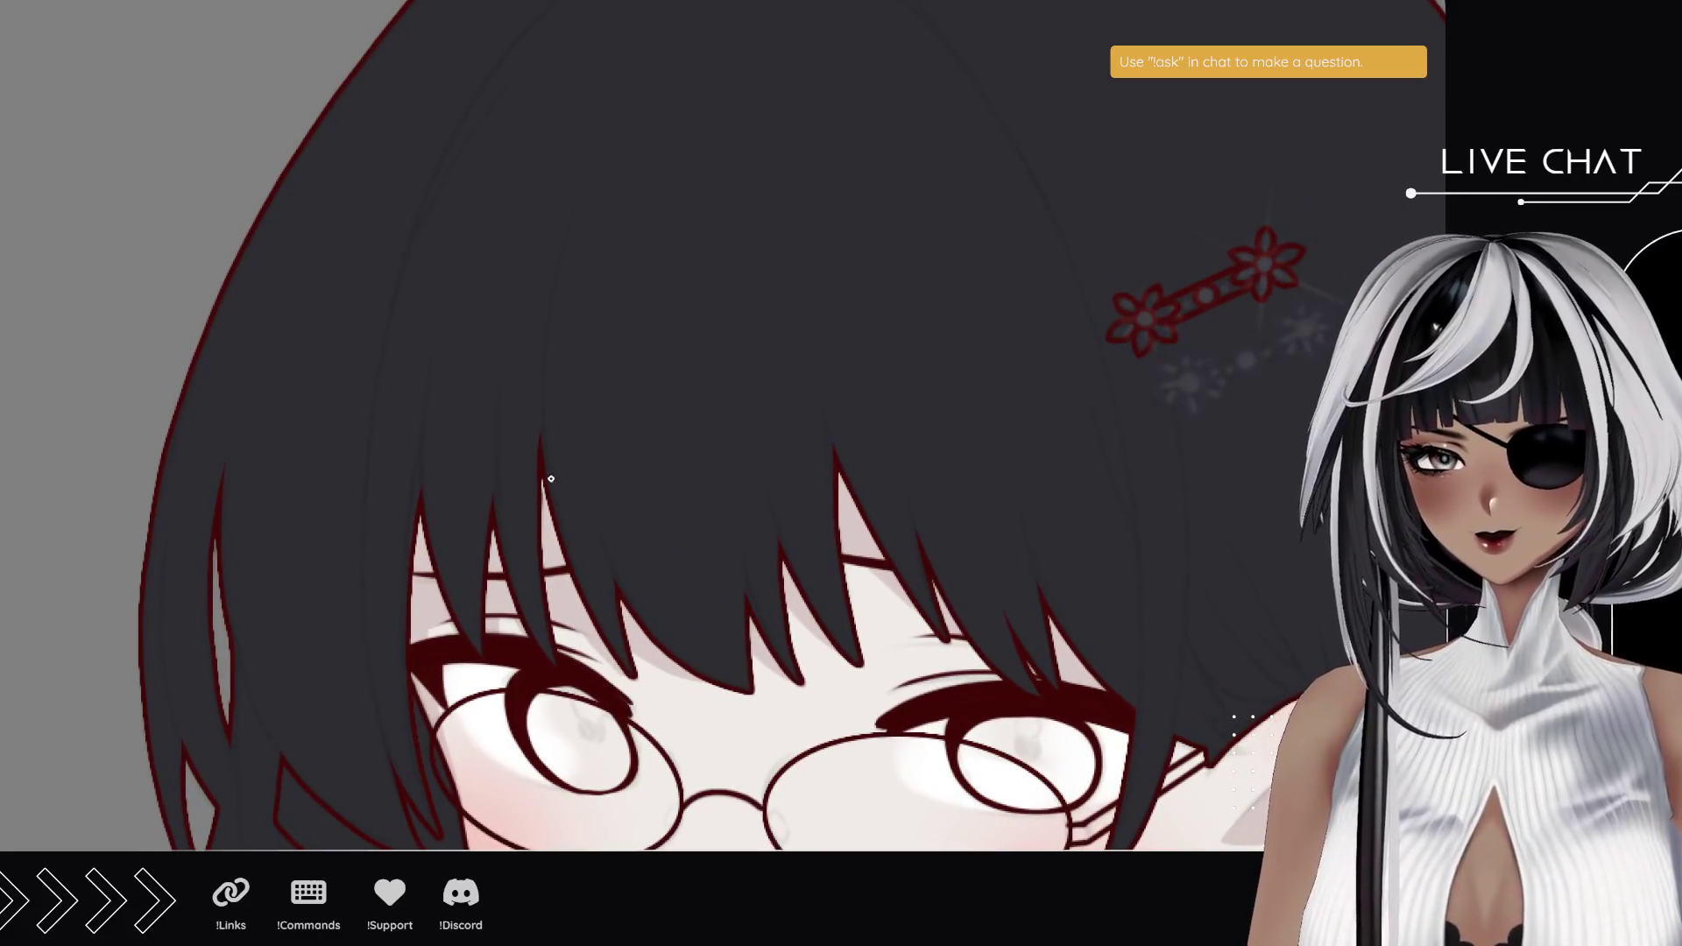
pyautogui.moveTo(543, 431)
pyautogui.mouseDown()
pyautogui.moveTo(543, 379)
pyautogui.moveTo(510, 430)
pyautogui.mouseUp()
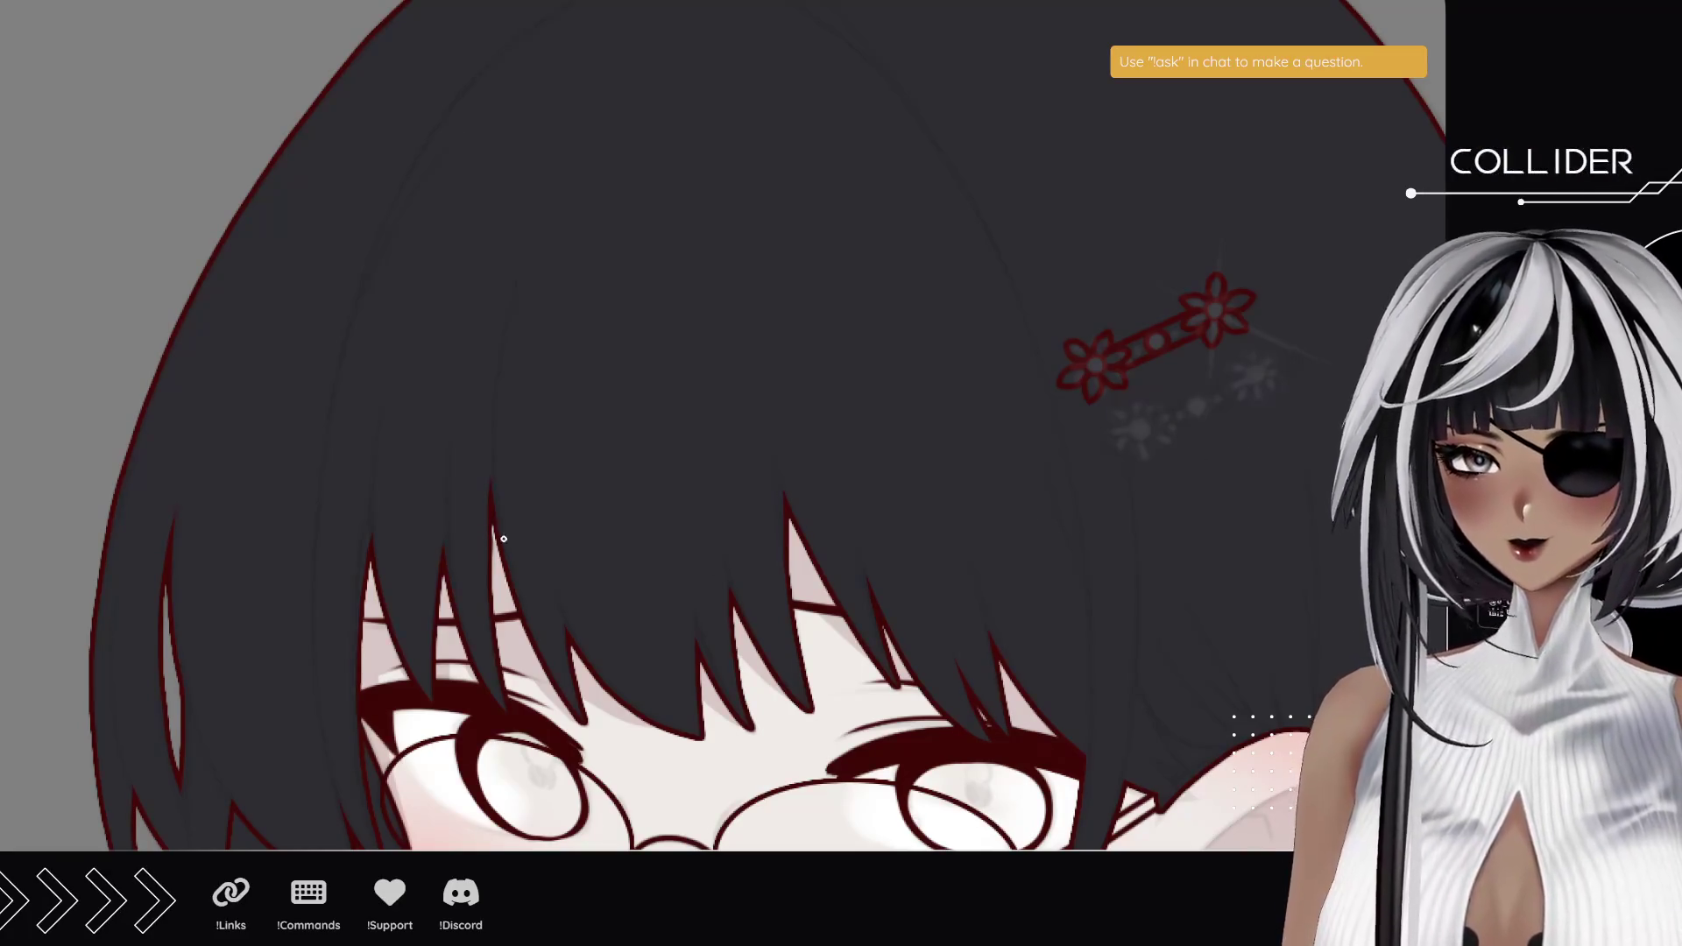
pyautogui.moveTo(490, 371); pyautogui.dragTo(496, 494)
pyautogui.moveTo(489, 560)
pyautogui.mouseDown()
pyautogui.moveTo(484, 433)
pyautogui.moveTo(445, 570)
pyautogui.mouseUp()
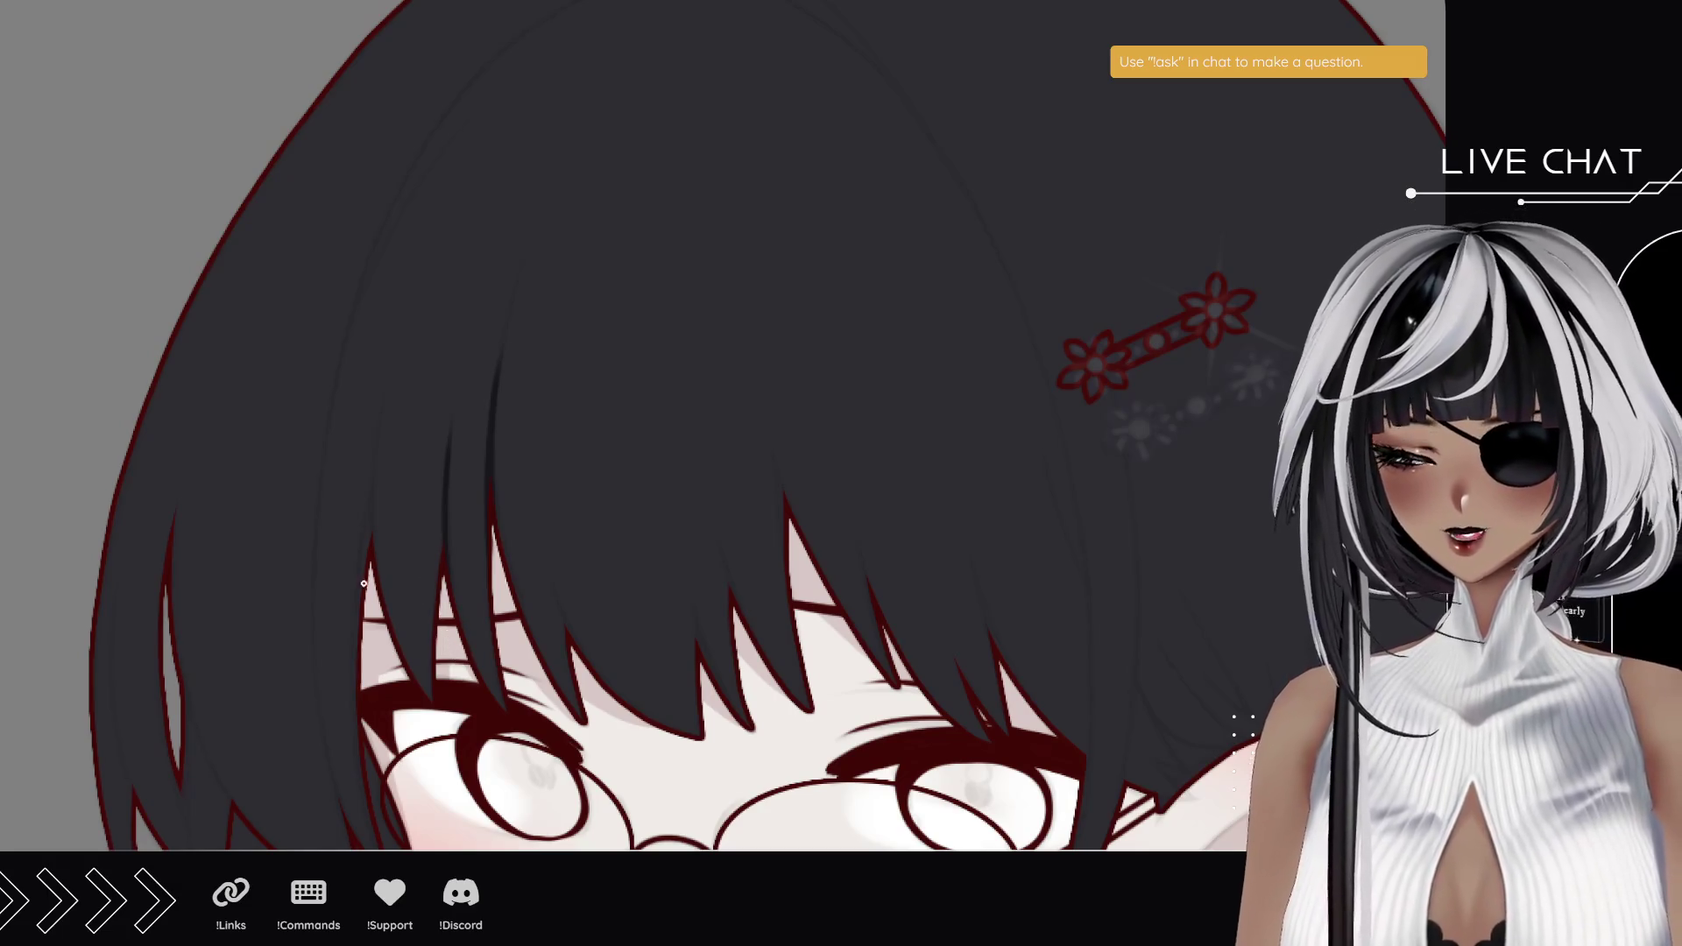
pyautogui.moveTo(366, 557); pyautogui.dragTo(416, 350)
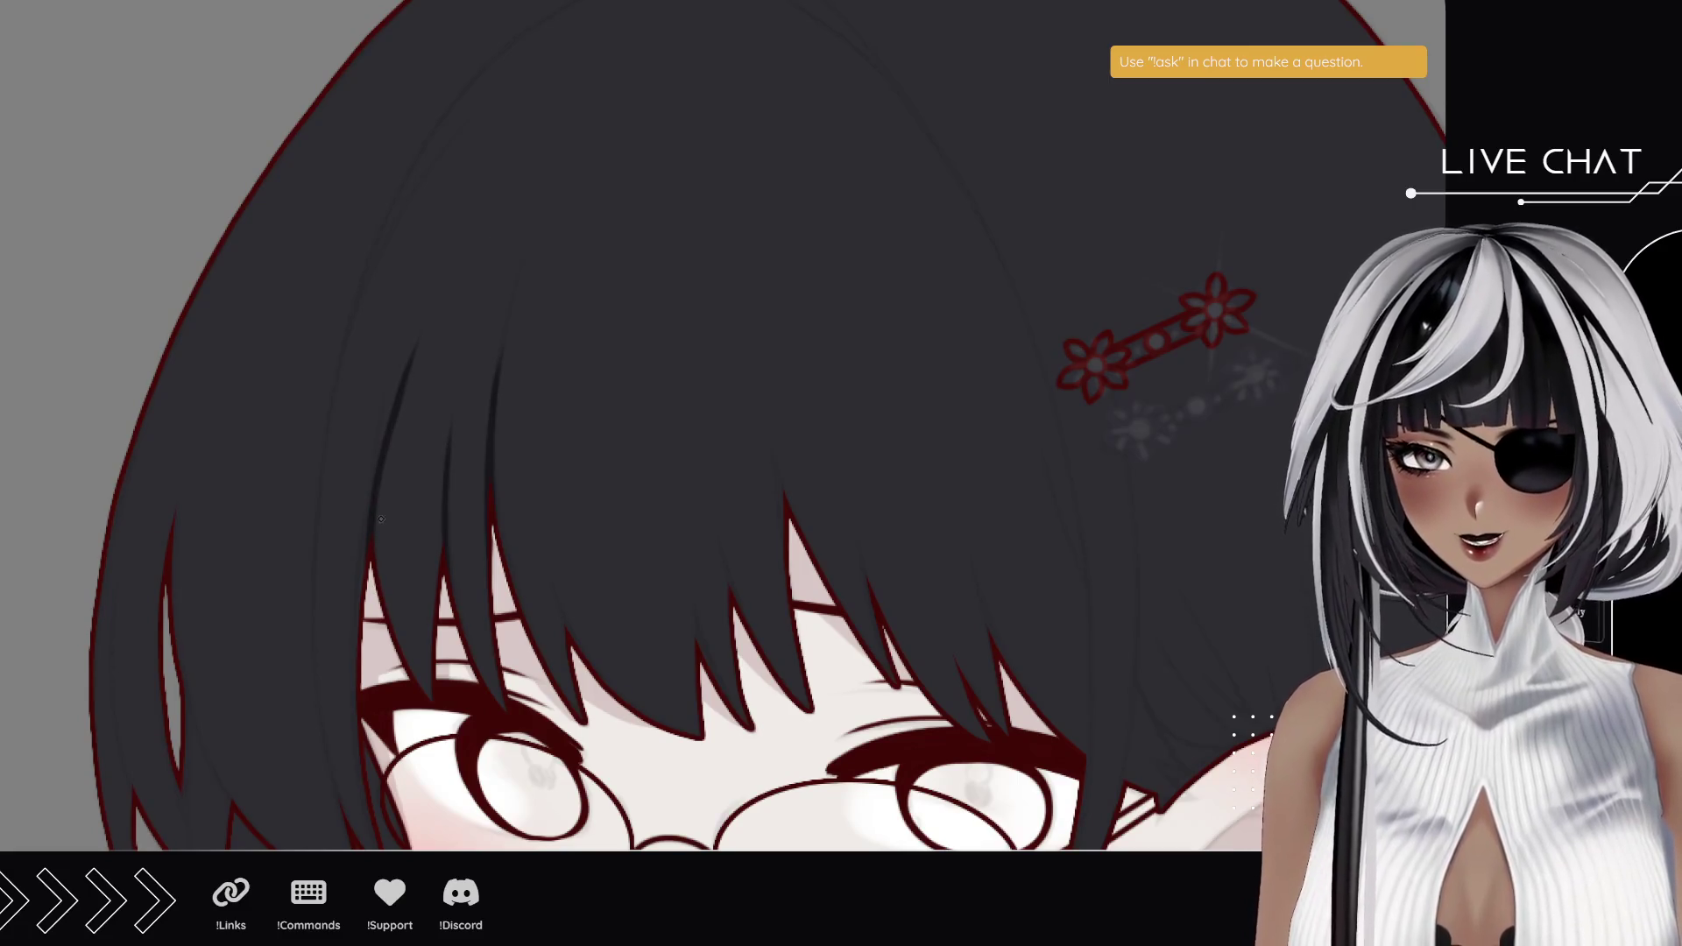
pyautogui.scroll(-2, 349, 651)
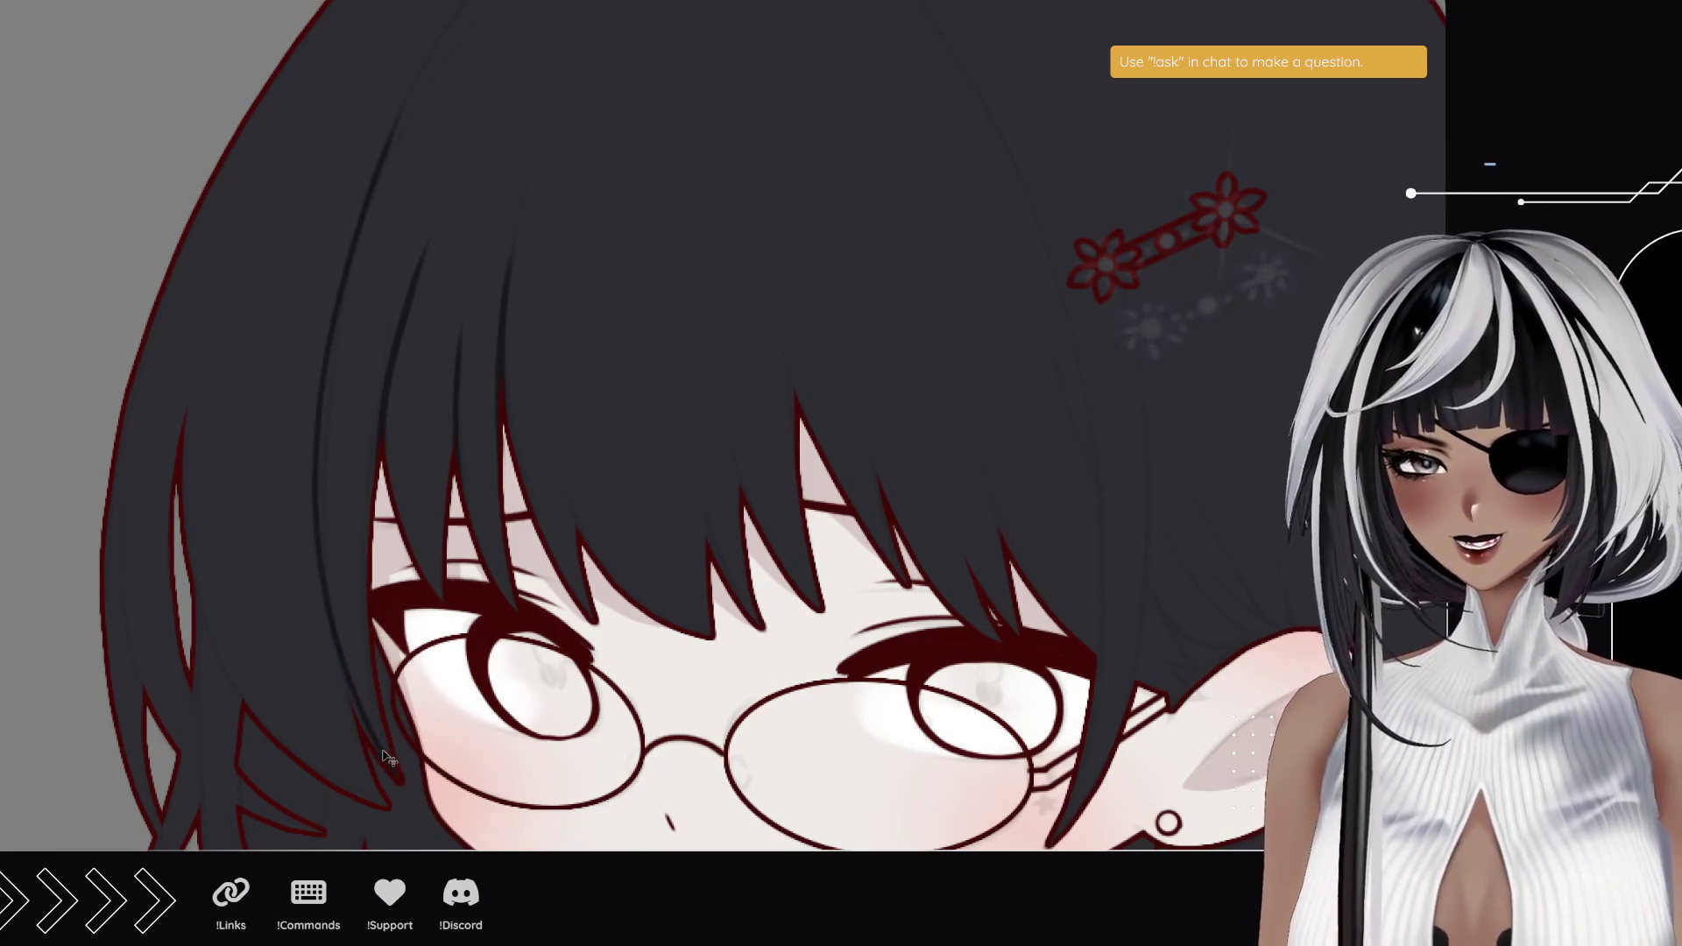
pyautogui.moveTo(412, 118); pyautogui.dragTo(370, 748)
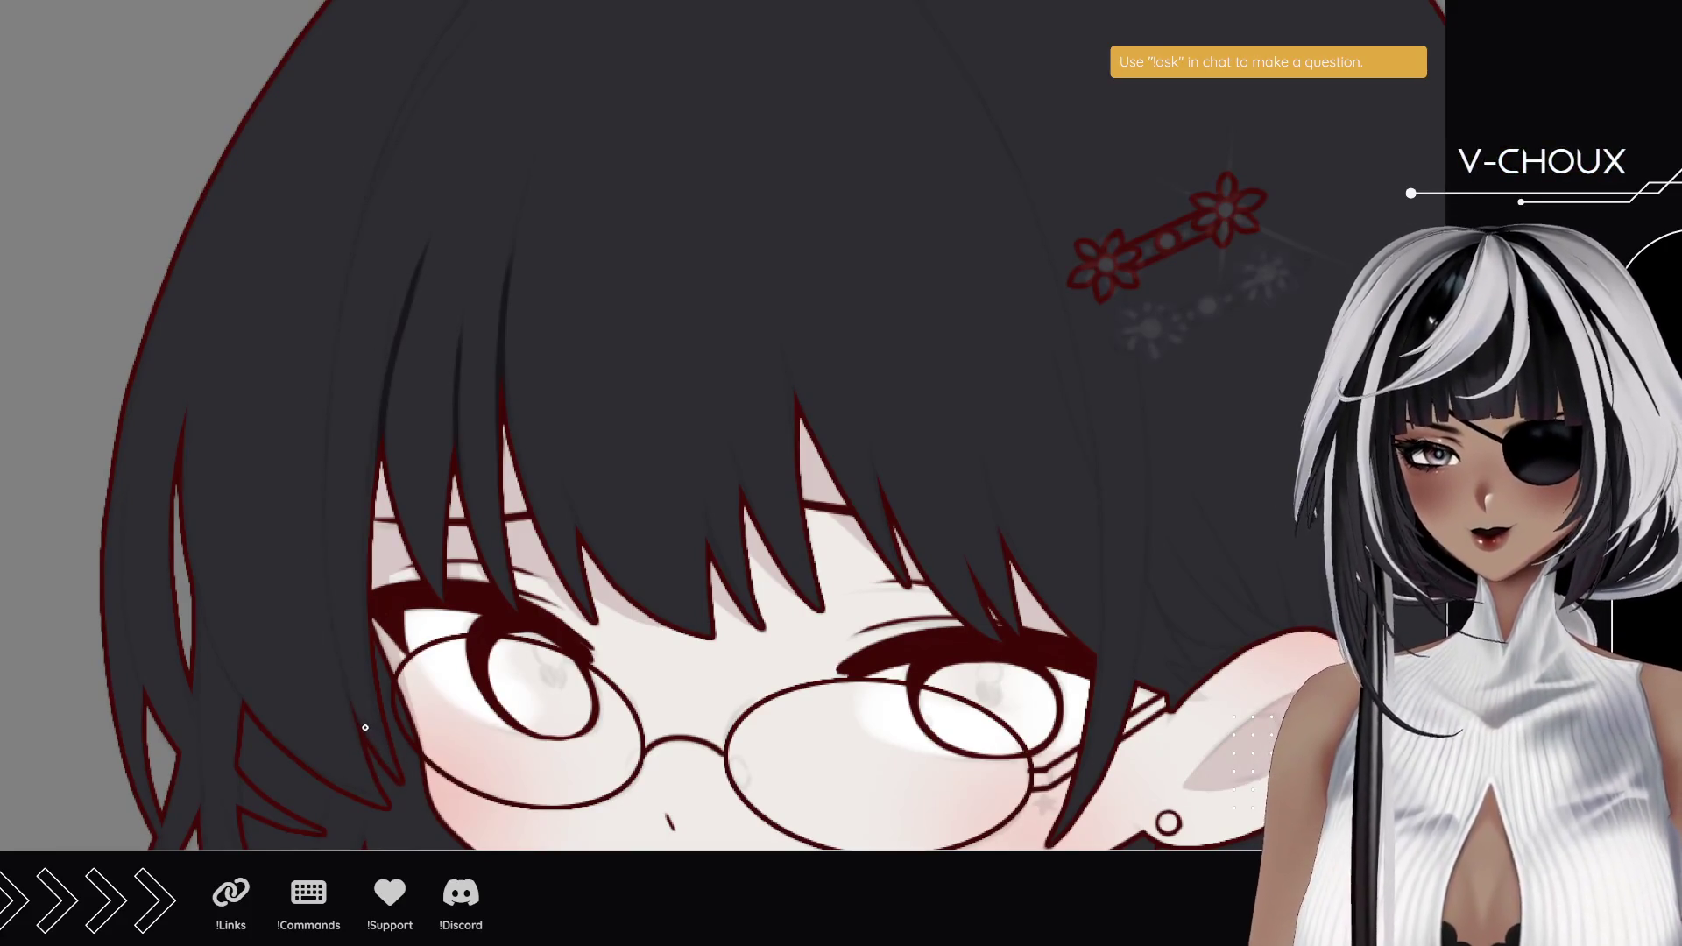
# - Draw a fine dark strand down the left side of the bob, redrawing it more neatly
pyautogui.hotkey('ctrl', 'z')
pyautogui.hotkey('ctrl', 'y')
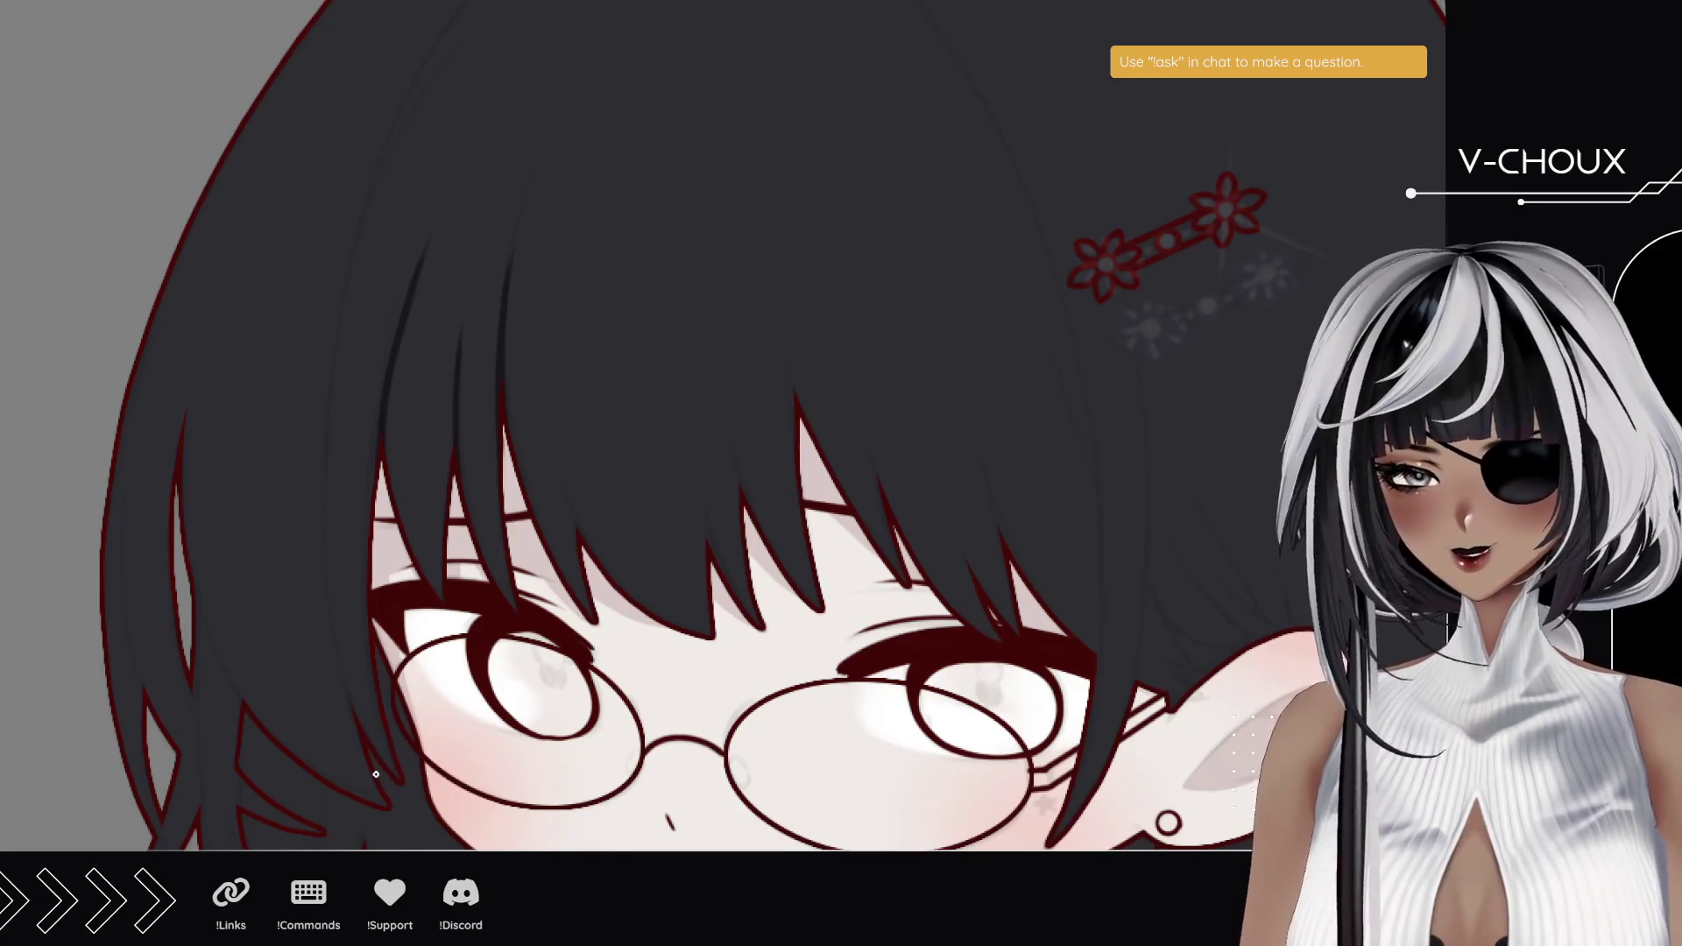
pyautogui.moveTo(384, 754); pyautogui.dragTo(451, 18)
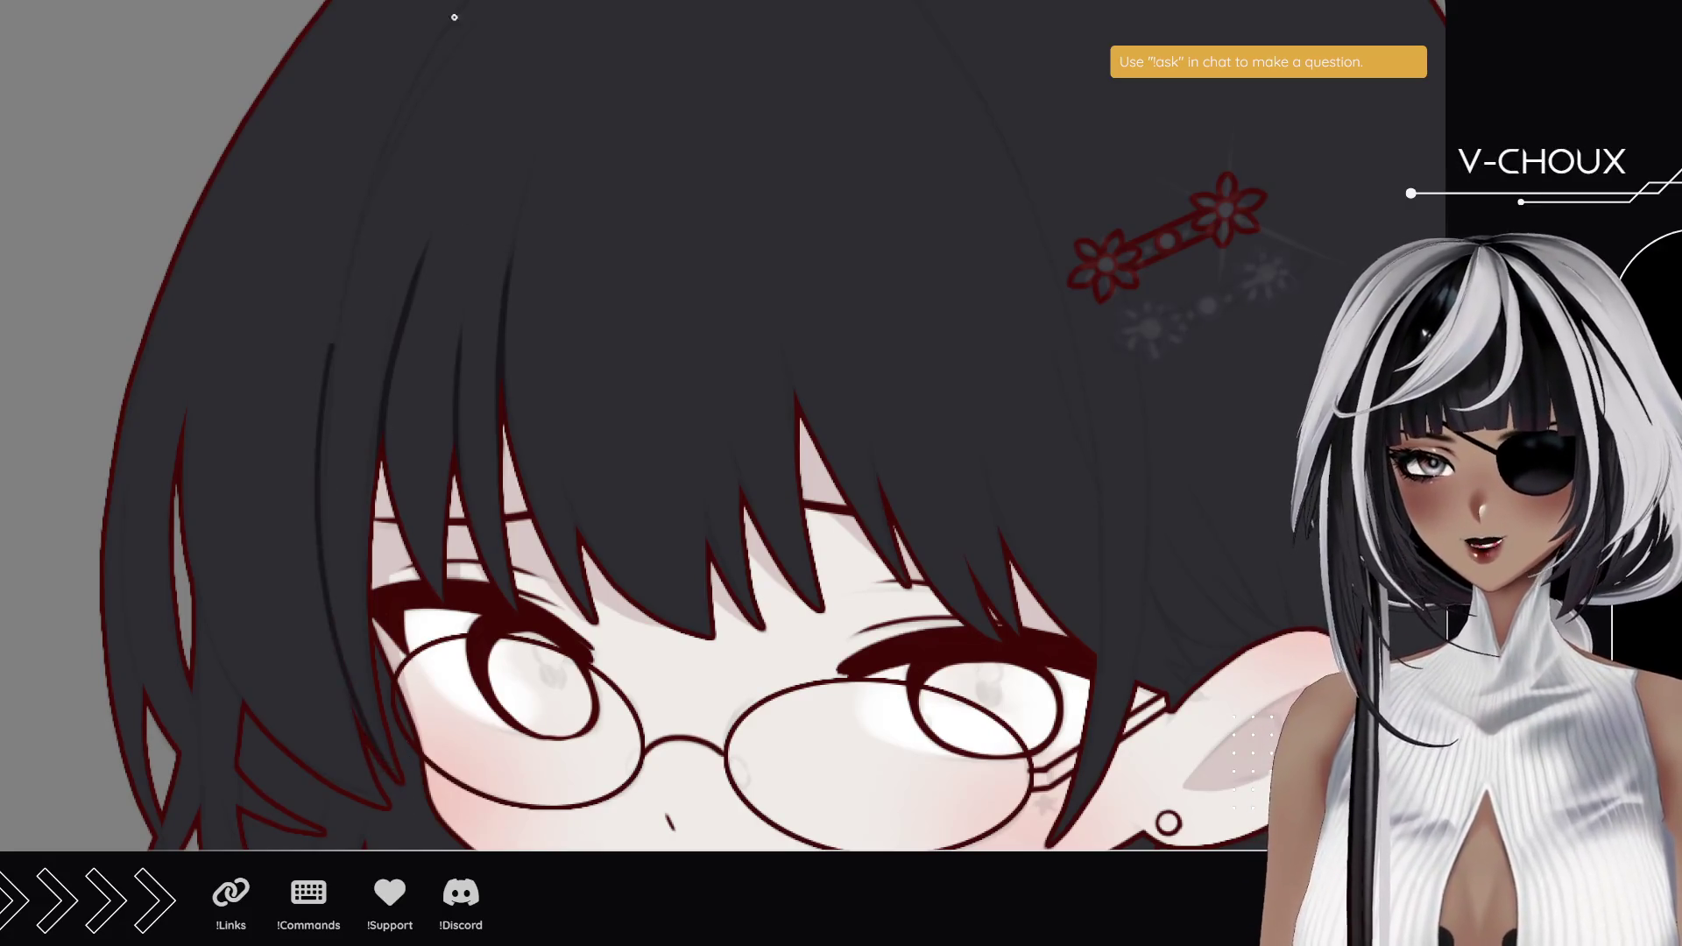
pyautogui.hotkey('ctrl', 'z')
pyautogui.moveTo(371, 726); pyautogui.dragTo(451, 11)
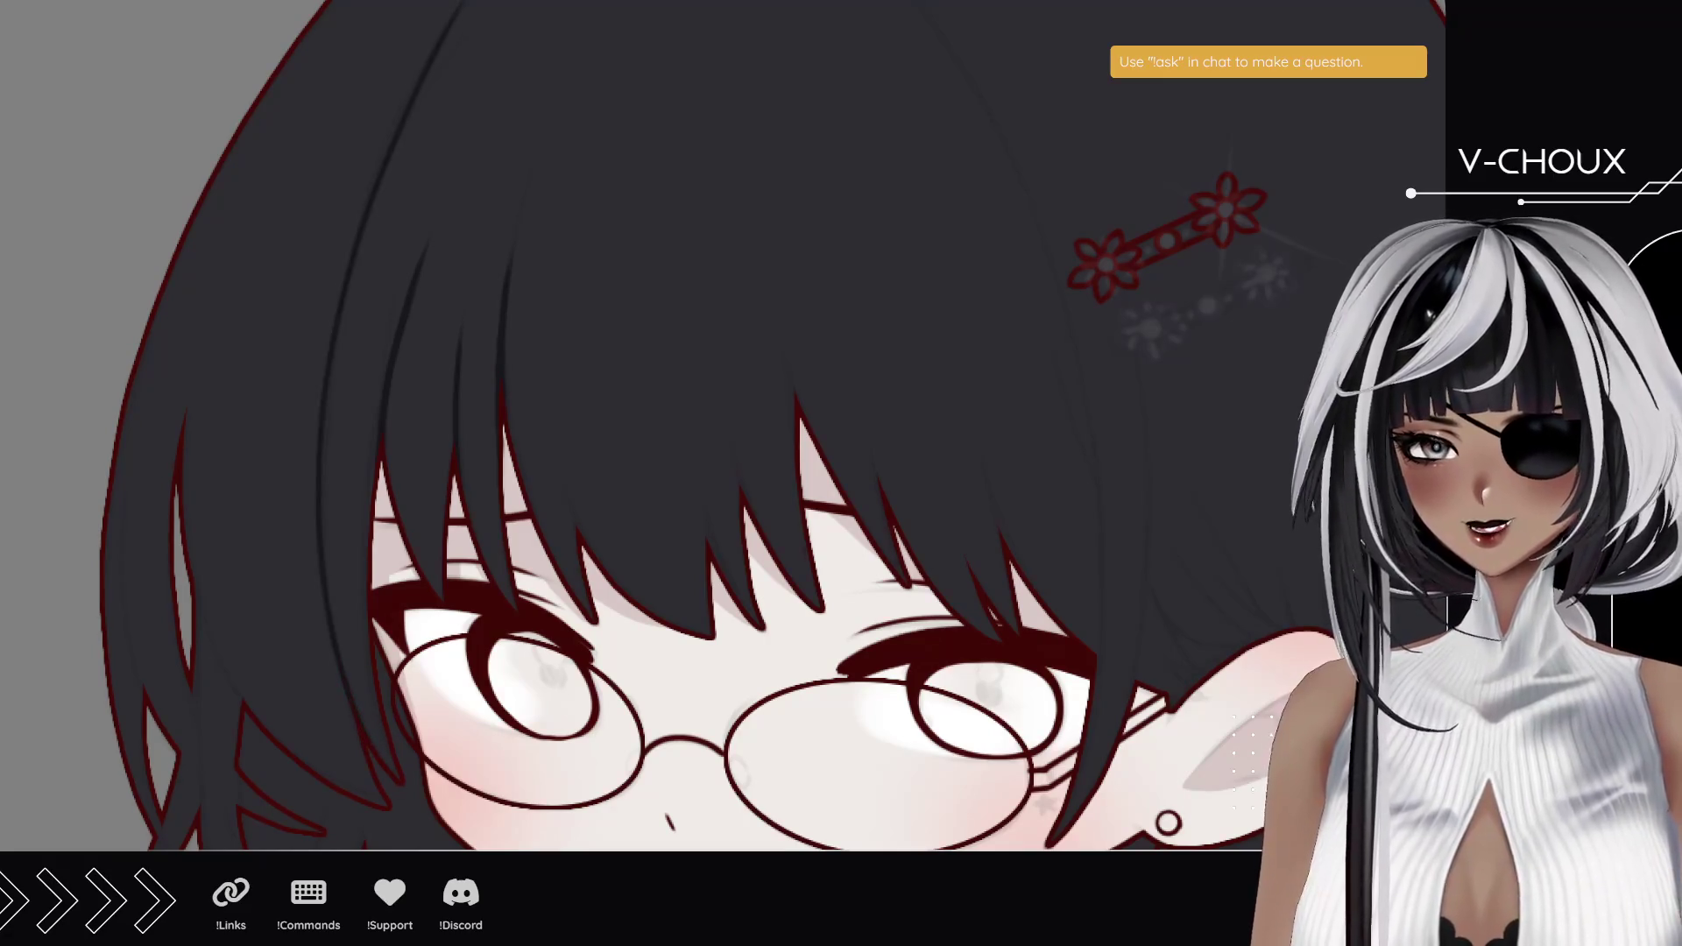
pyautogui.moveTo(403, 359); pyautogui.dragTo(402, 564)
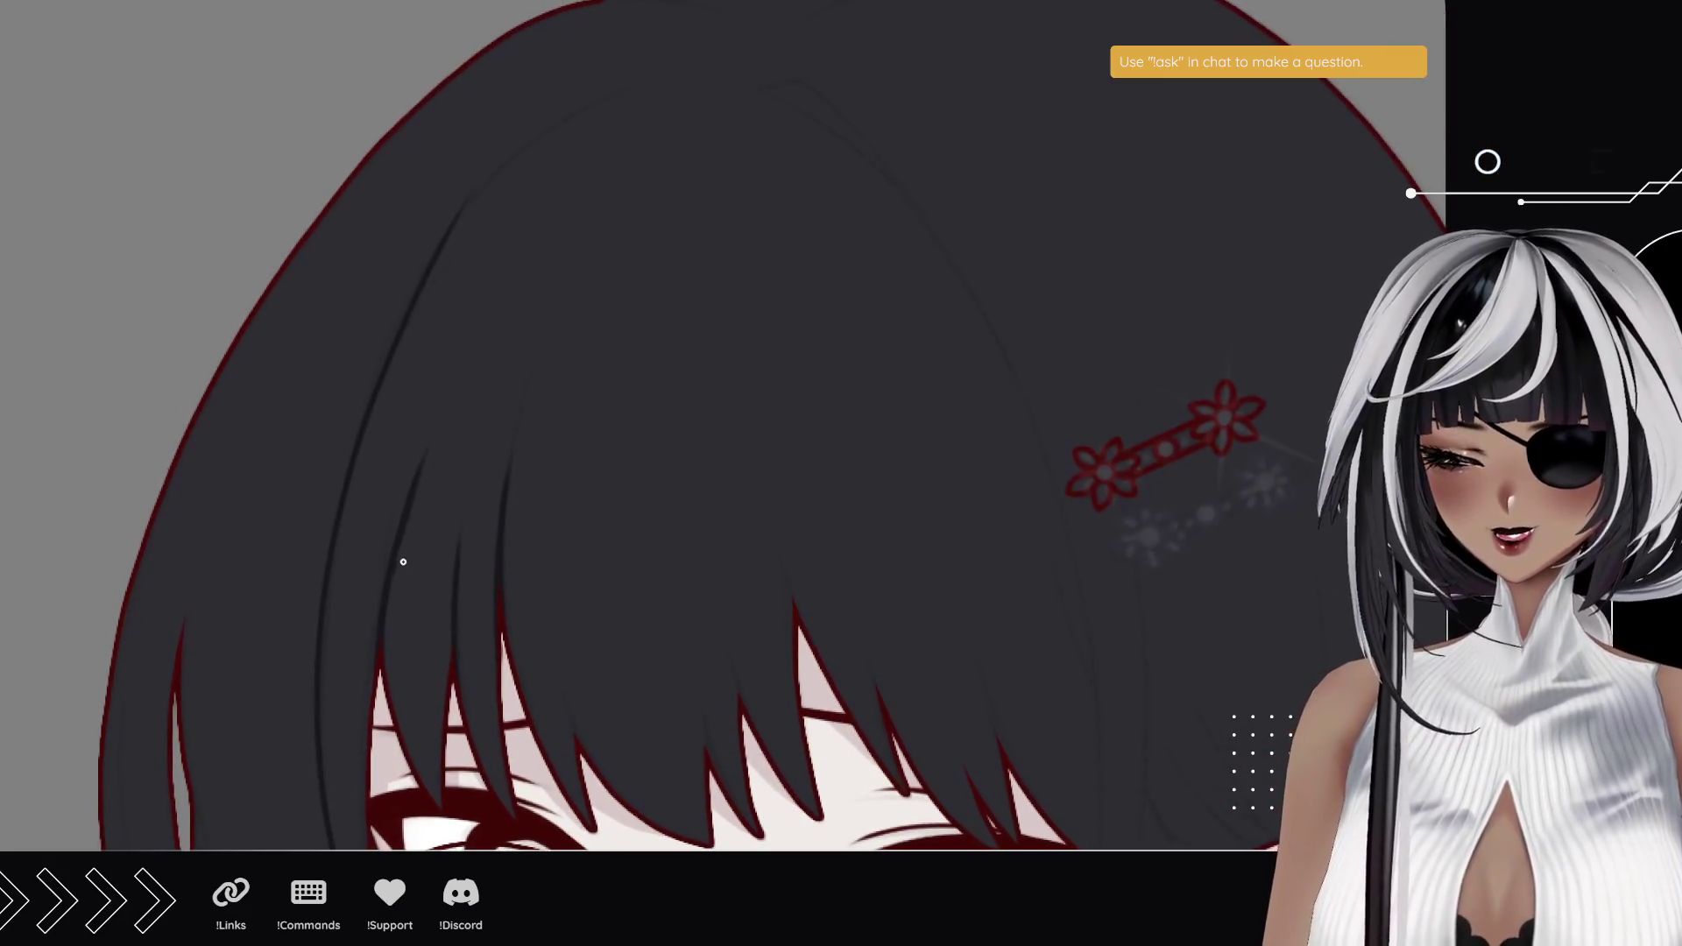
pyautogui.moveTo(285, 210)
pyautogui.mouseDown()
pyautogui.moveTo(213, 428)
pyautogui.moveTo(96, 369)
pyautogui.mouseUp()
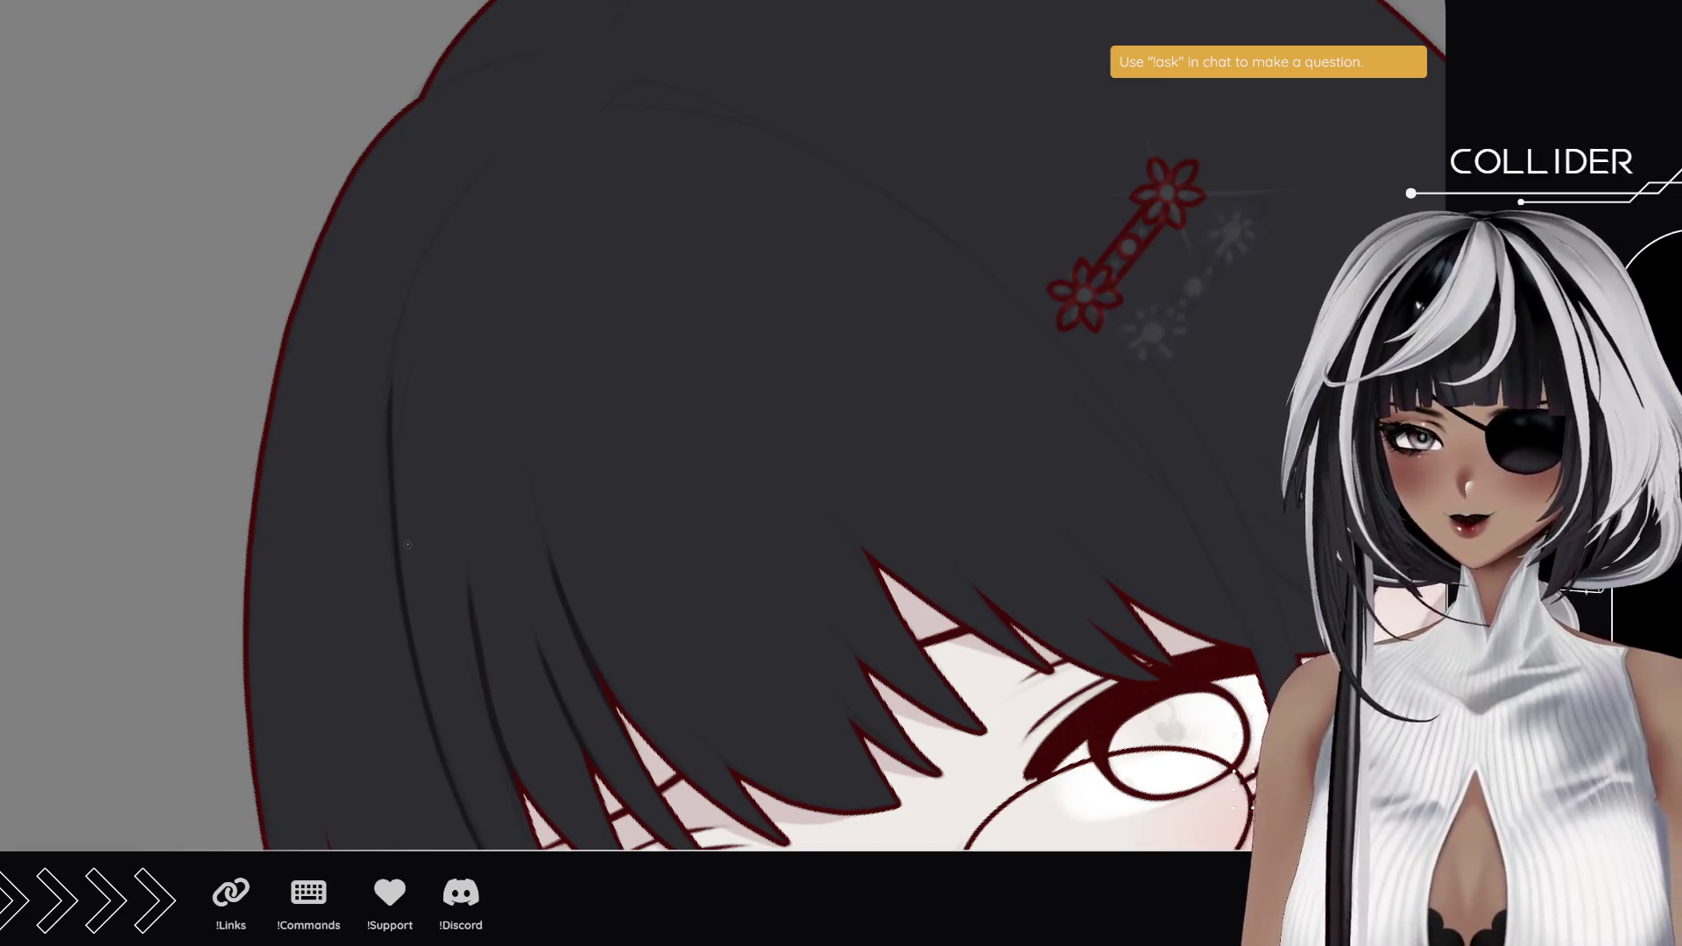
# - Darken the strand lines along the bob's left edge, redoing one short section
pyautogui.moveTo(408, 615)
pyautogui.mouseDown()
pyautogui.moveTo(387, 459)
pyautogui.moveTo(391, 481)
pyautogui.moveTo(482, 166)
pyautogui.mouseUp()
pyautogui.moveTo(408, 488); pyautogui.dragTo(395, 383)
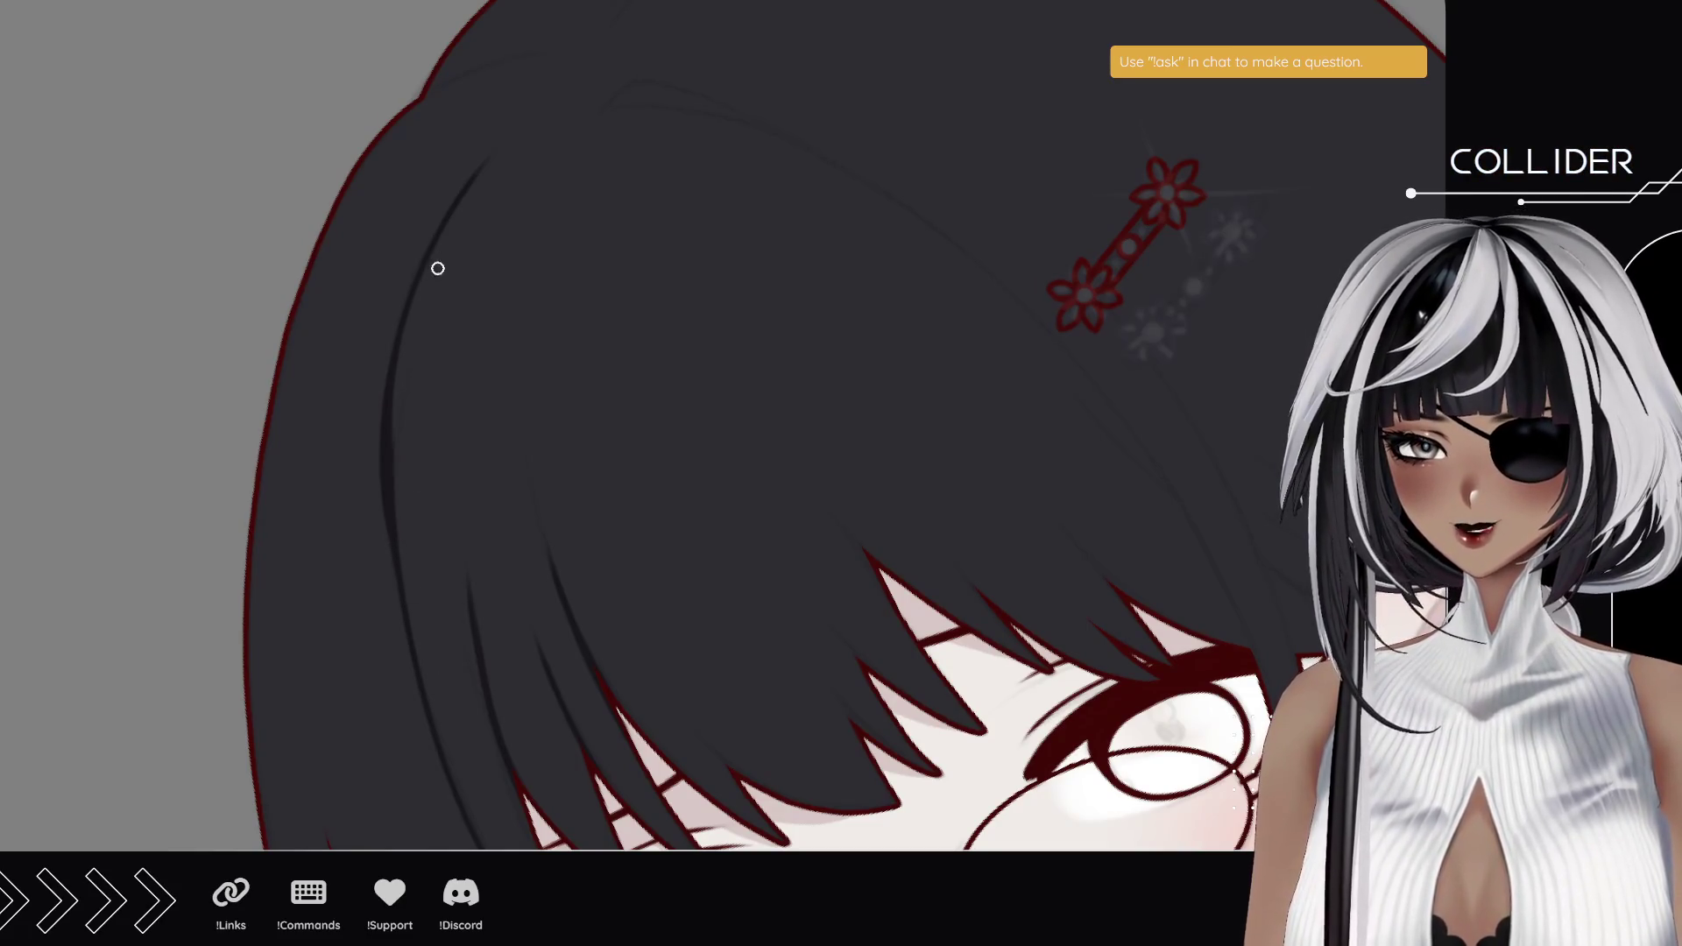
pyautogui.hotkey('ctrl', 'z')
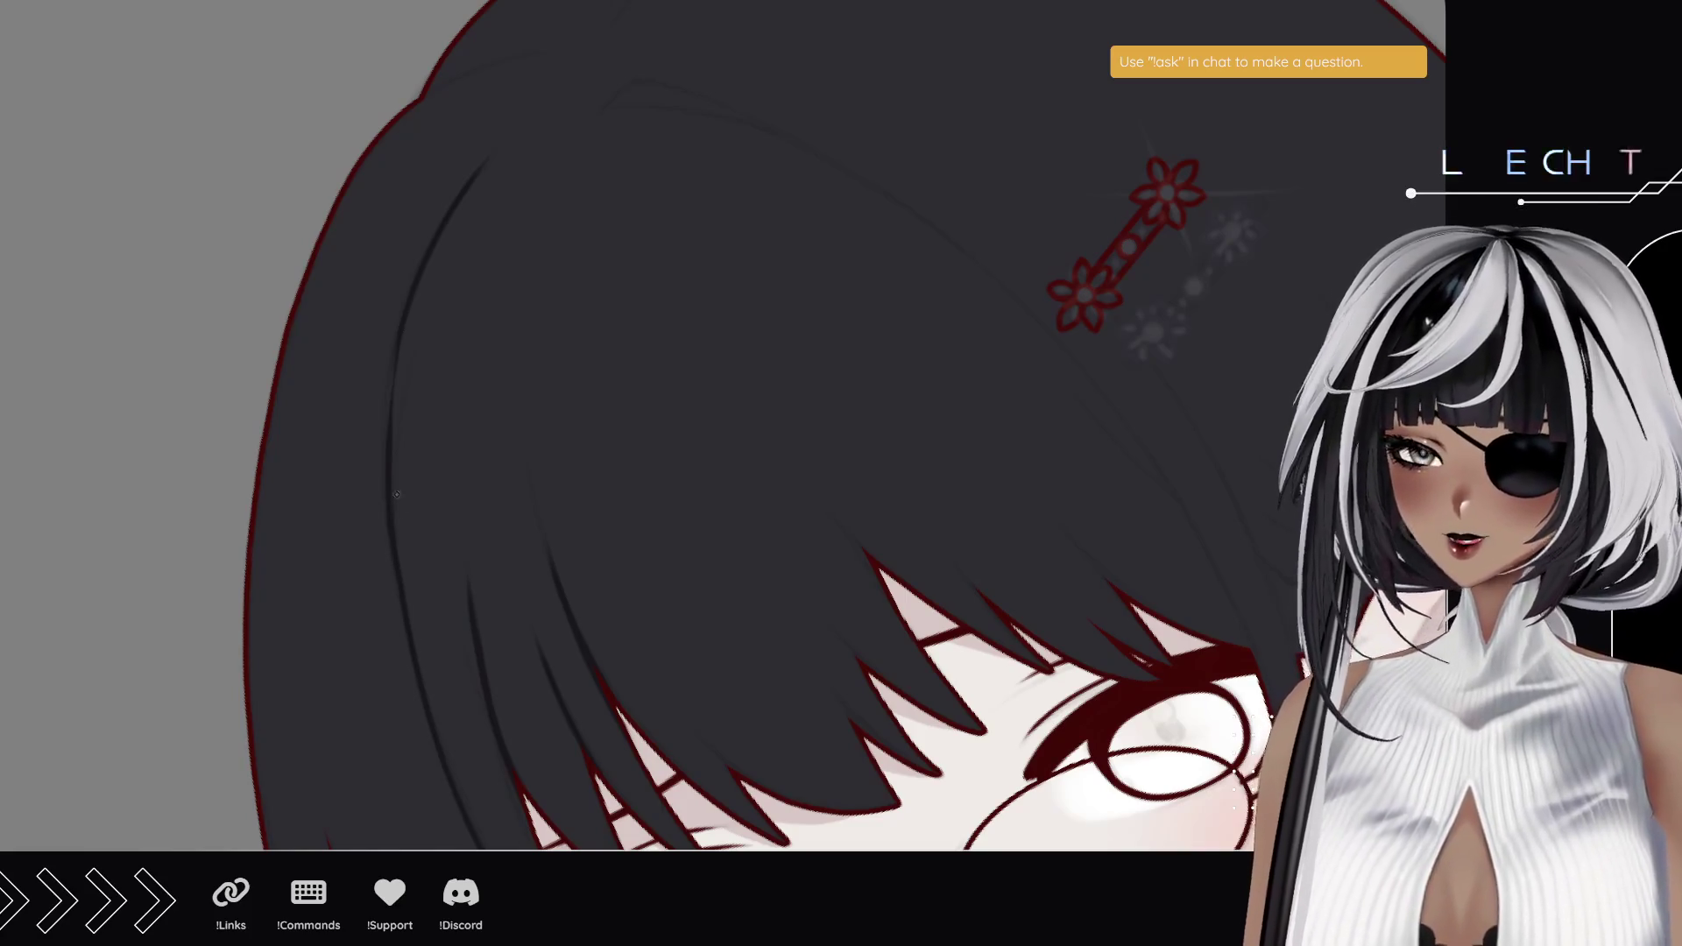
pyautogui.moveTo(391, 366); pyautogui.dragTo(388, 473)
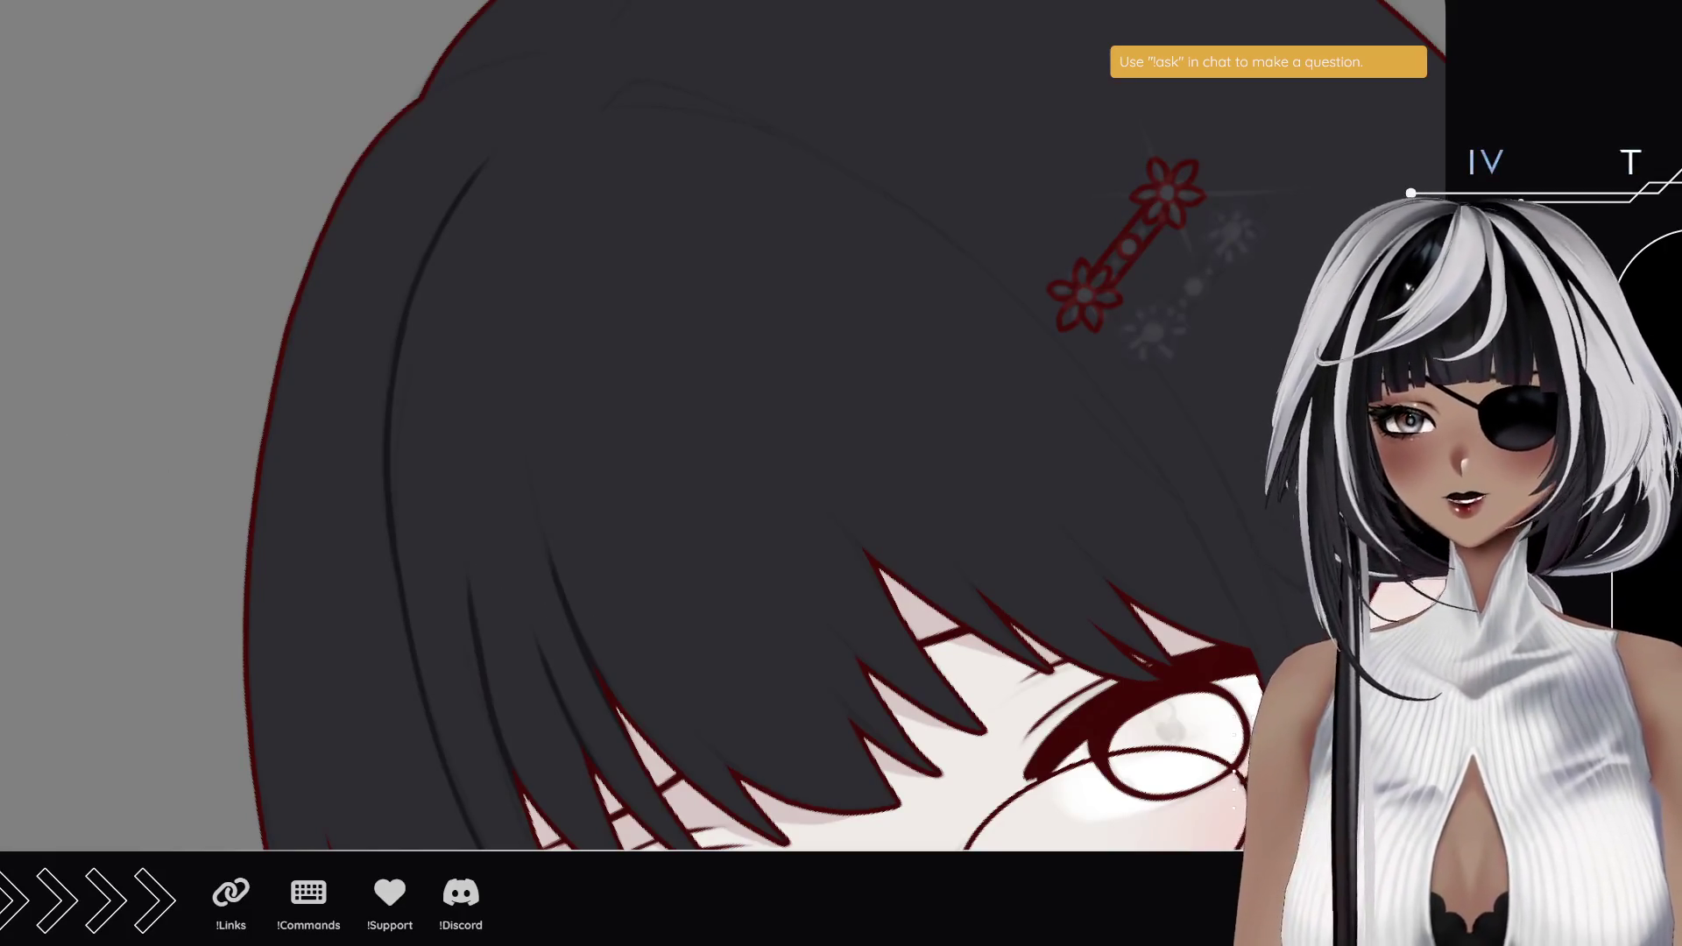
# - Zoom in and draw a curved dark strand in the upper-left hair, dismissing the Sticky Keys prompt
pyautogui.click(377, 98)
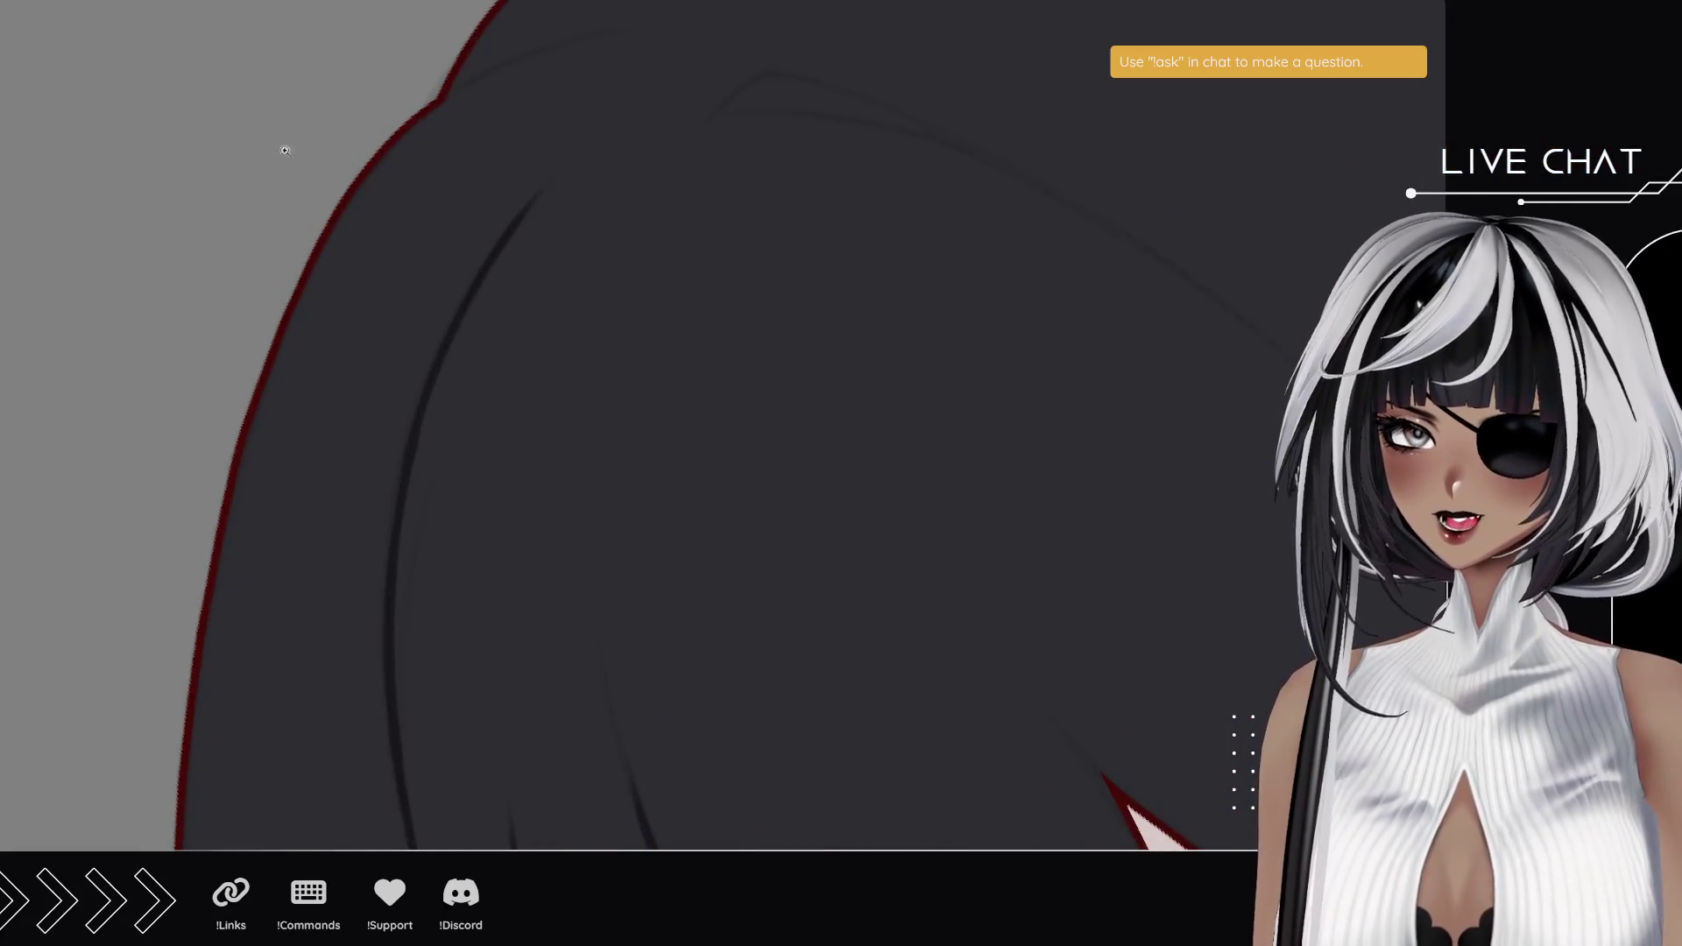
pyautogui.scroll(-3, 193, 333)
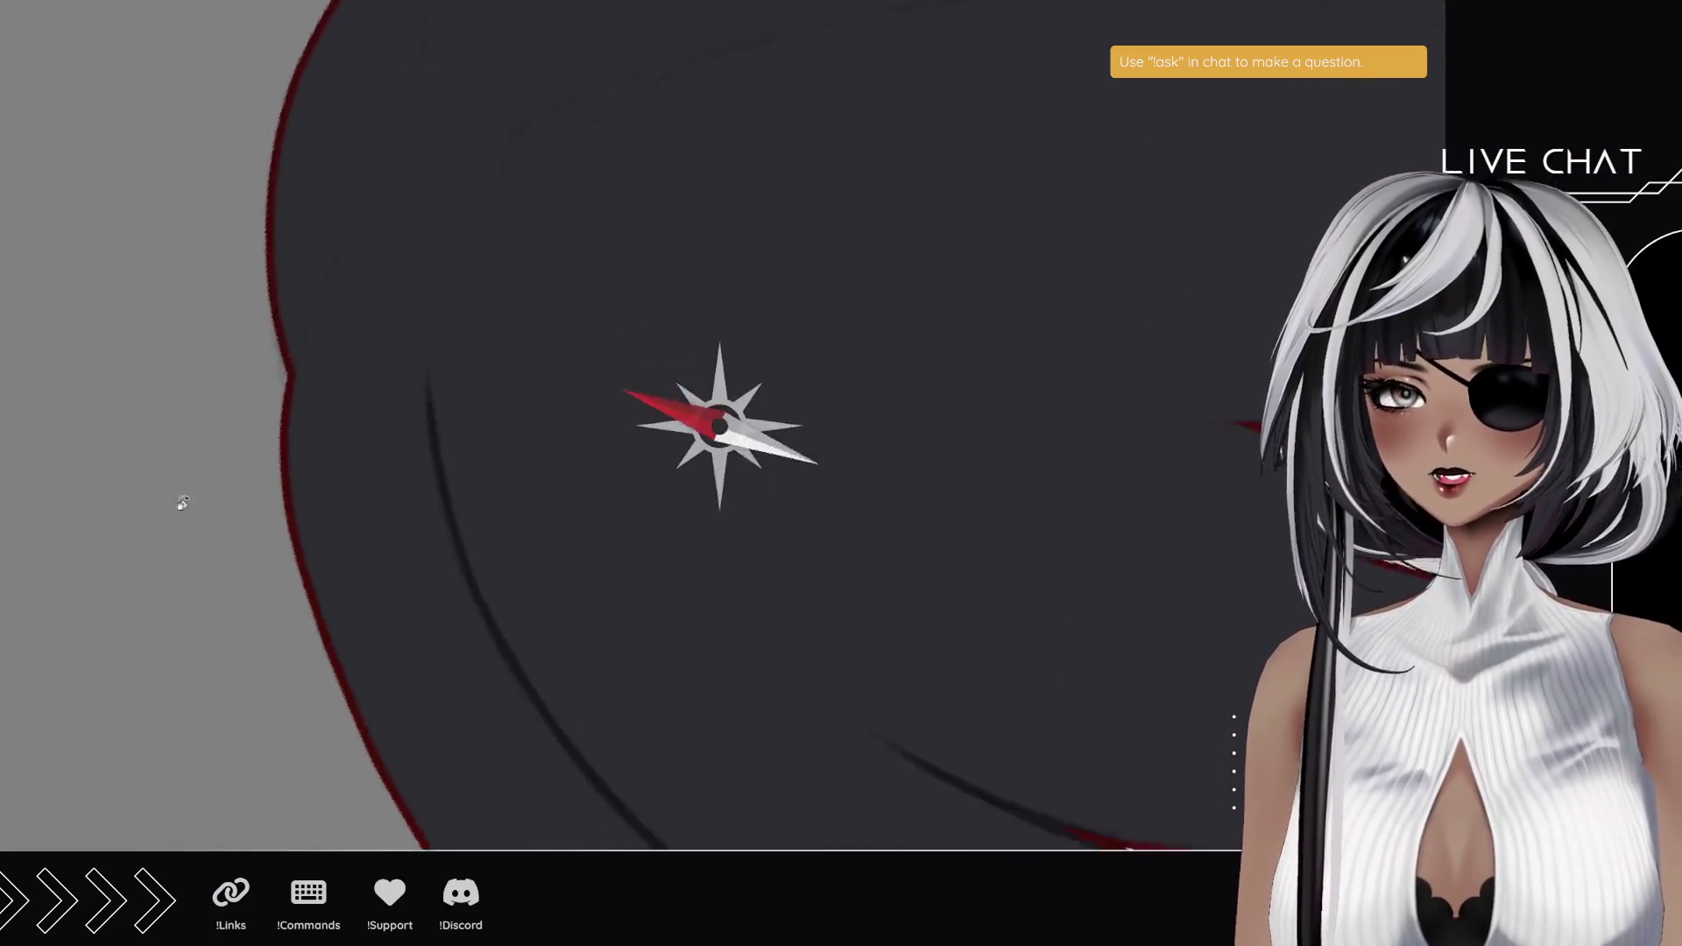
pyautogui.scroll(2, 206, 552)
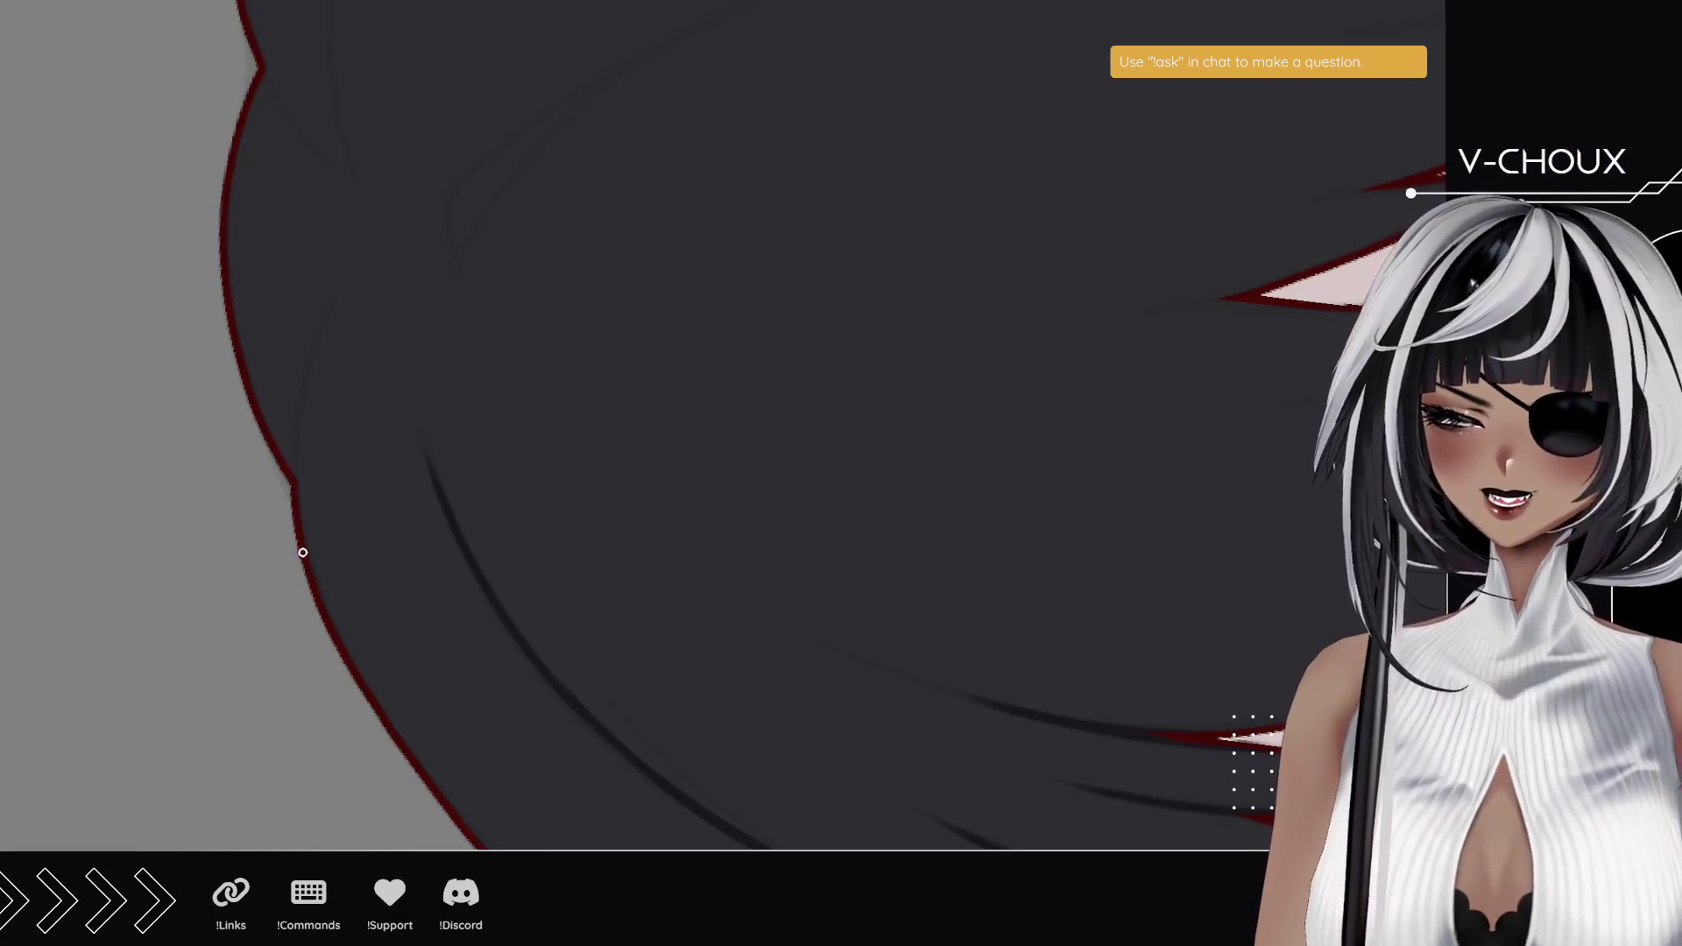
pyautogui.moveTo(359, 284); pyautogui.dragTo(293, 484)
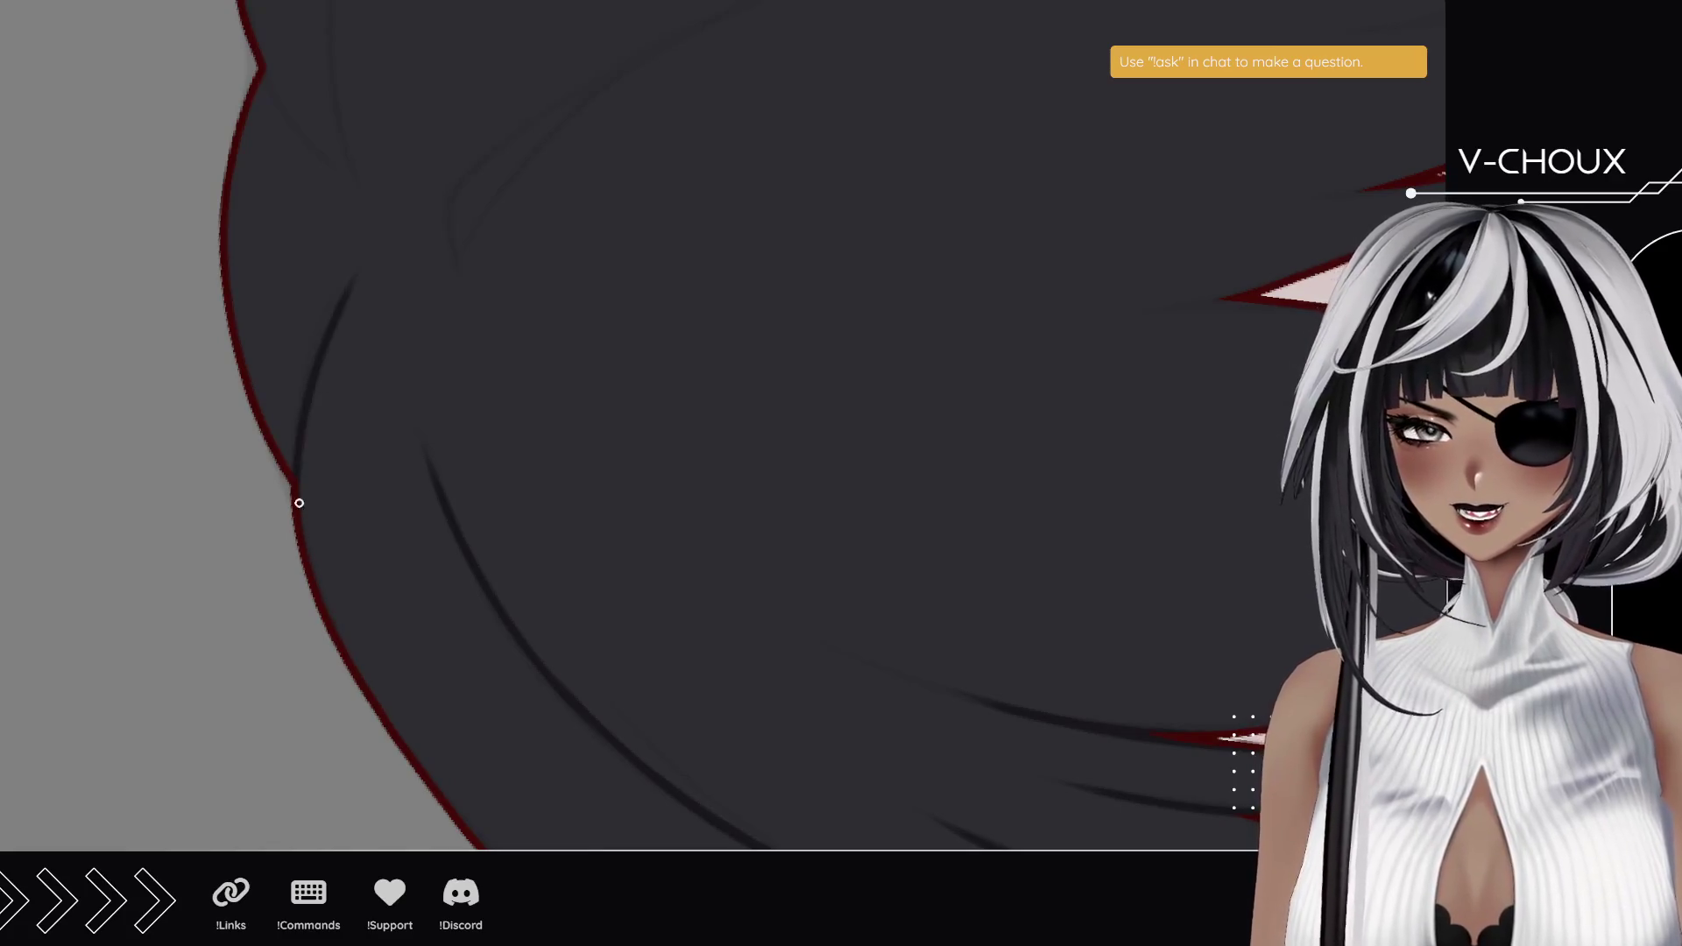
pyautogui.scroll(3, 294, 535)
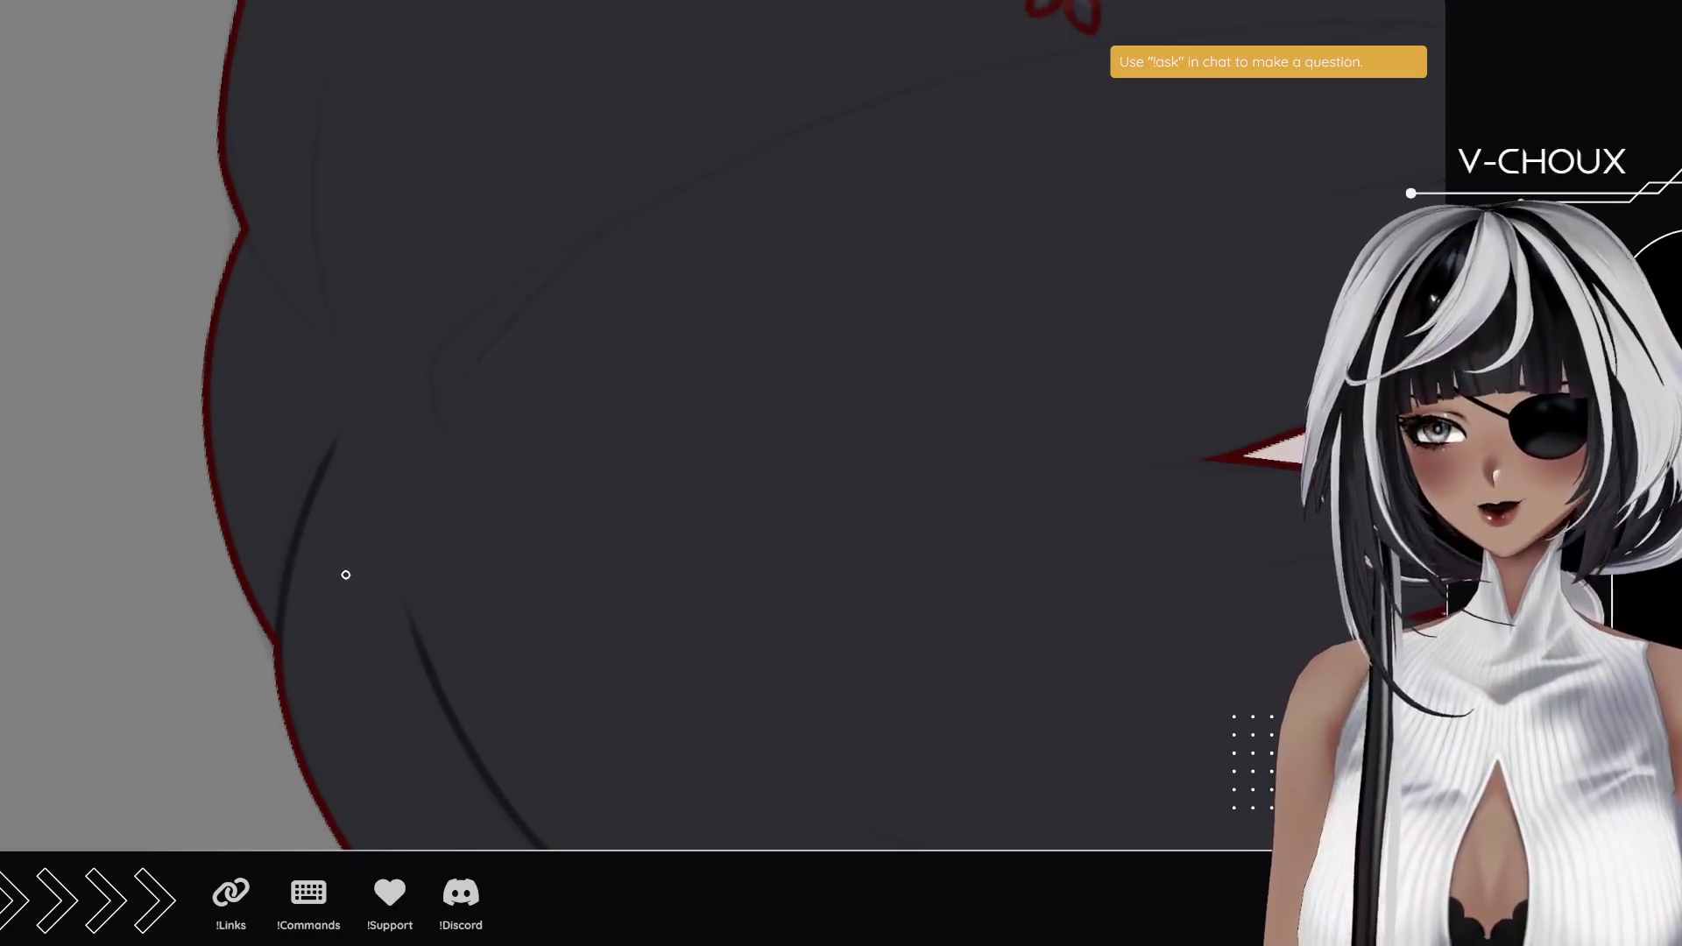
pyautogui.moveTo(304, 439); pyautogui.dragTo(296, 669)
pyautogui.press('shift')
pyautogui.press('shift')
pyautogui.press('shift')
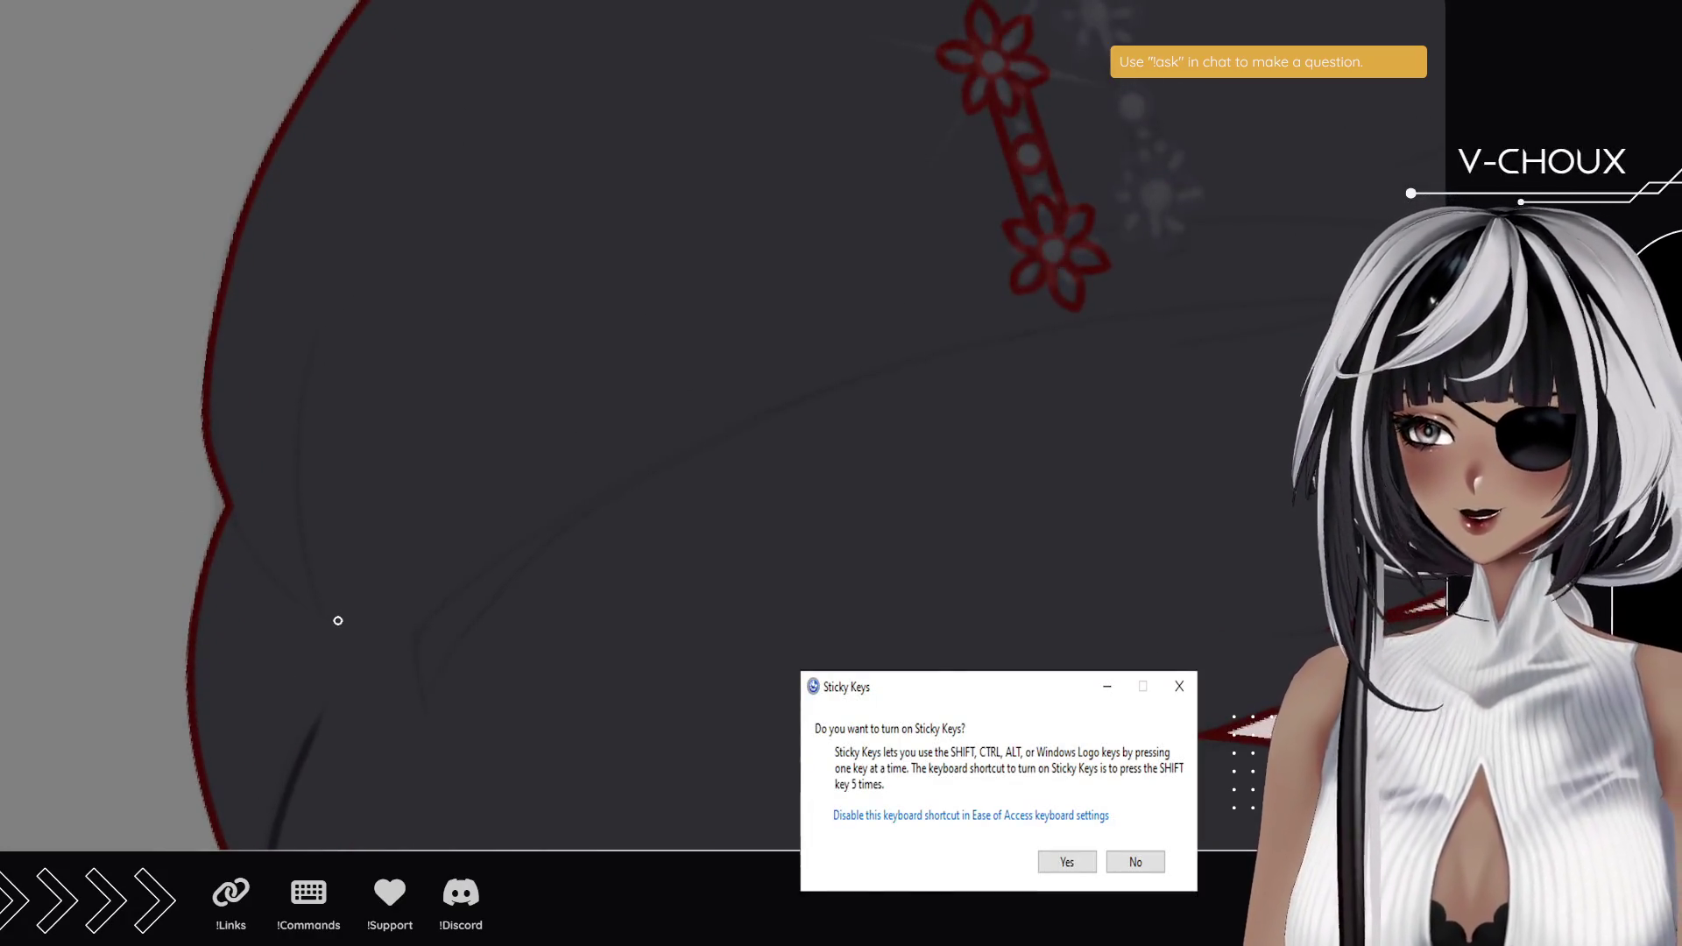
pyautogui.press('Escape')
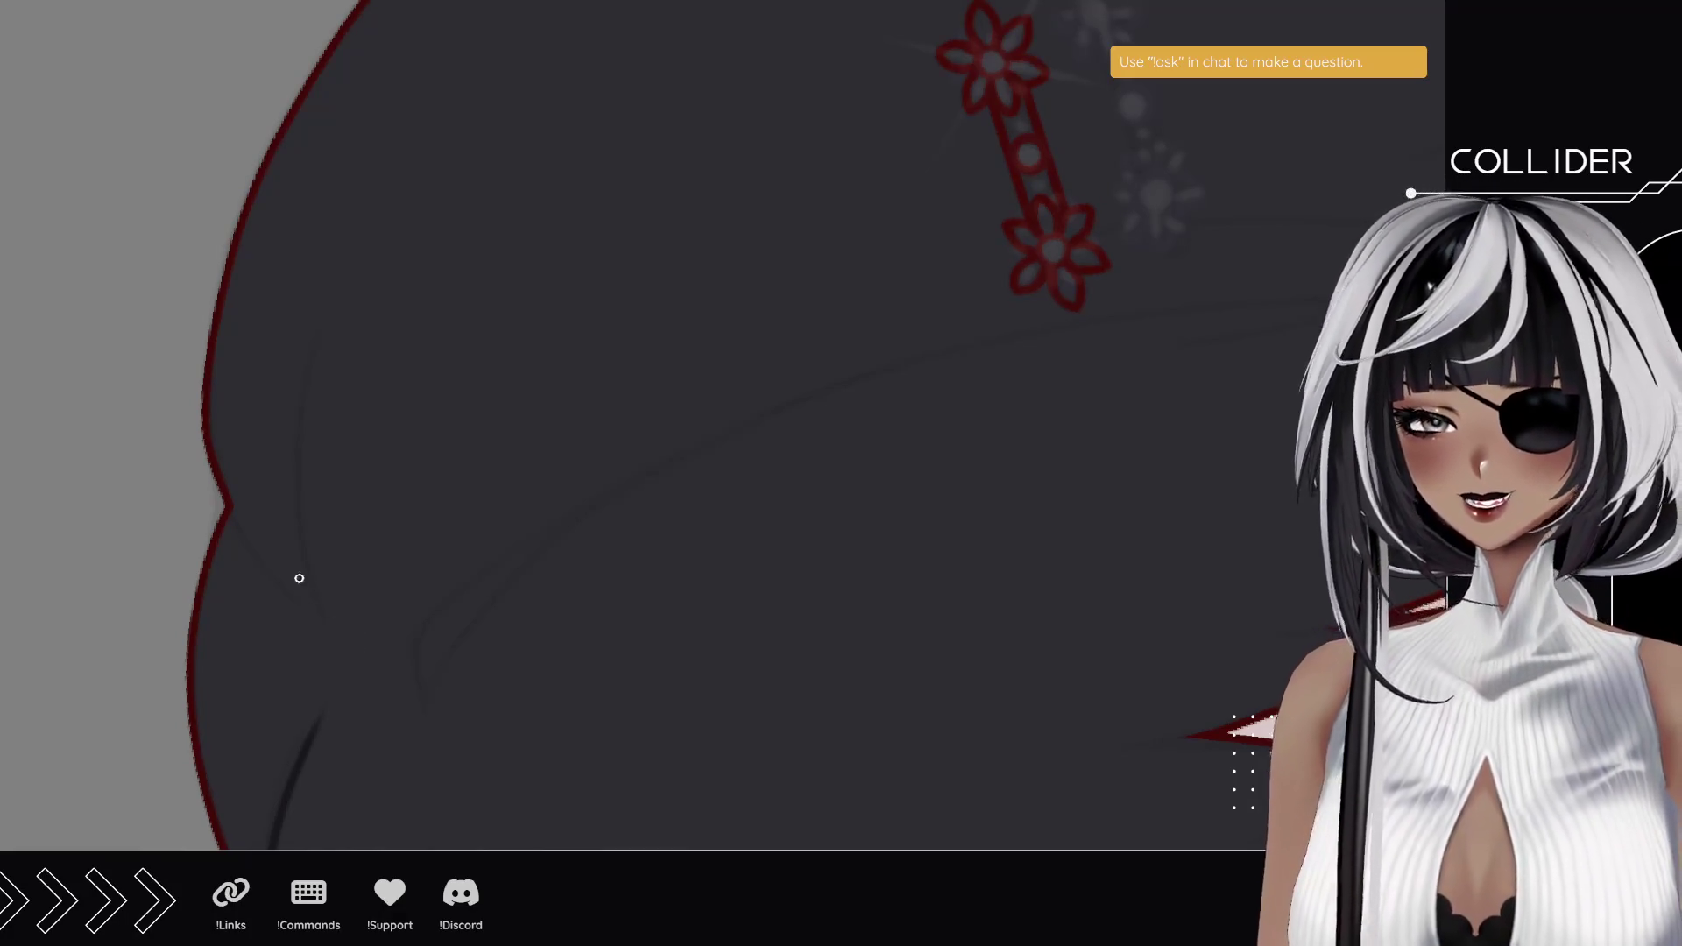
# - Add several fine curved strands on the left side of the bob, replacing misplaced ones
pyautogui.moveTo(318, 604); pyautogui.dragTo(342, 293)
pyautogui.hotkey('ctrl', 'z')
pyautogui.moveTo(304, 574); pyautogui.dragTo(385, 230)
pyautogui.hotkey('ctrl', 'z')
pyautogui.moveTo(326, 650); pyautogui.dragTo(303, 405)
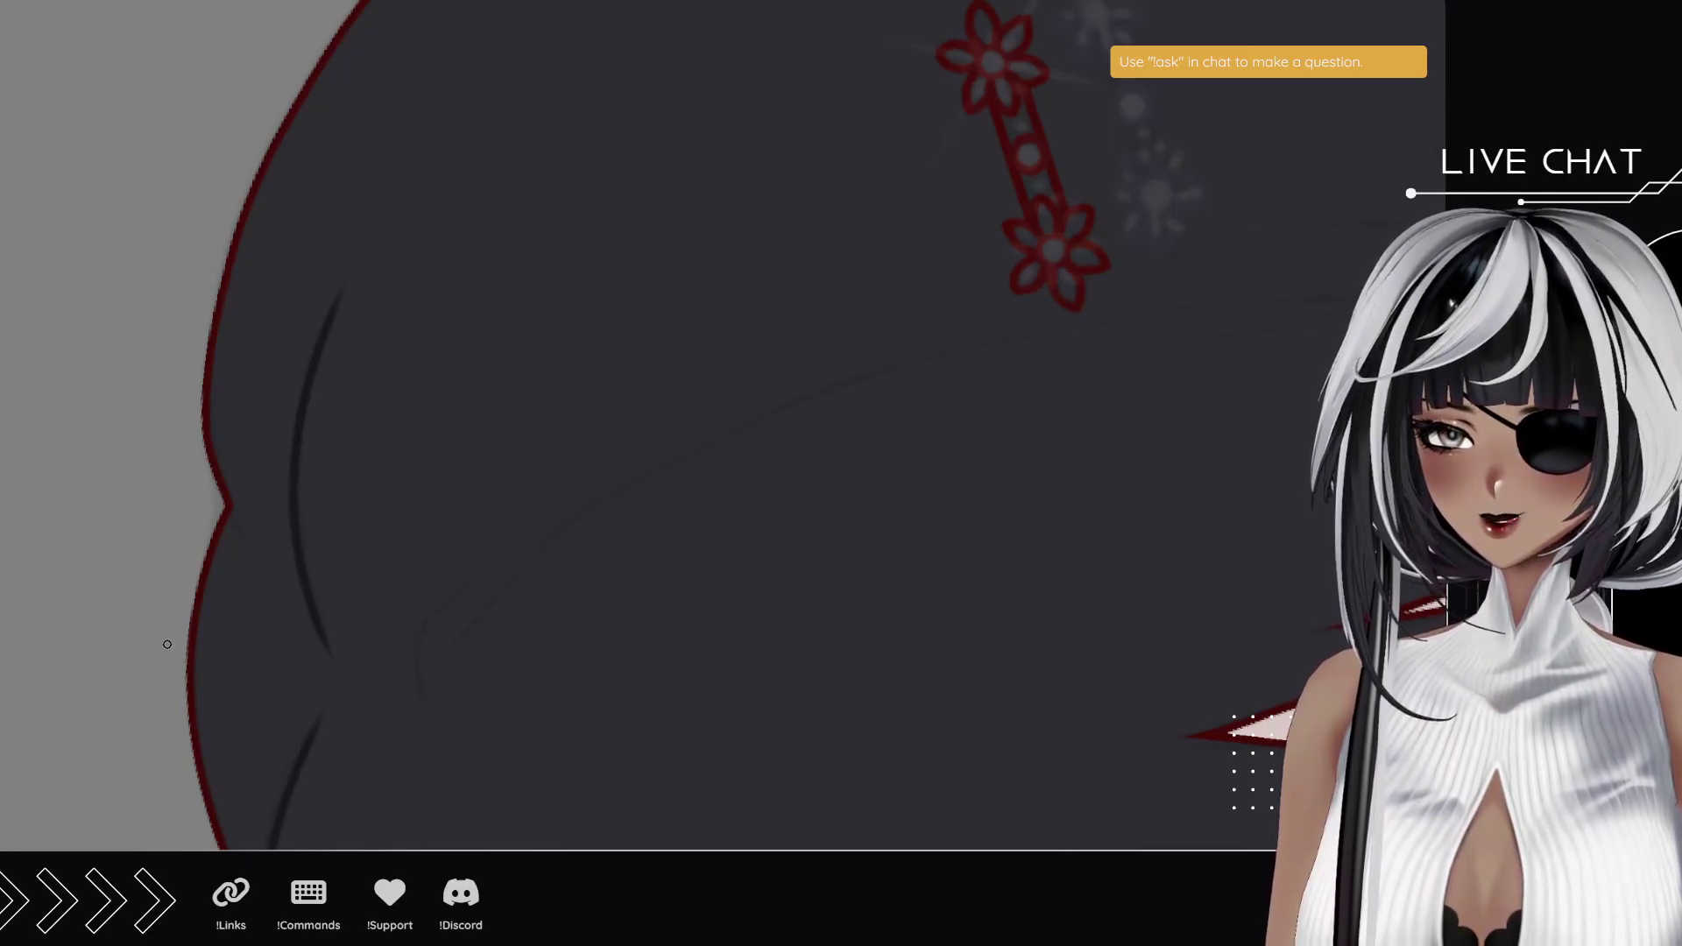
pyautogui.moveTo(203, 534)
pyautogui.mouseDown()
pyautogui.moveTo(166, 510)
pyautogui.moveTo(135, 342)
pyautogui.moveTo(259, 375)
pyautogui.mouseUp()
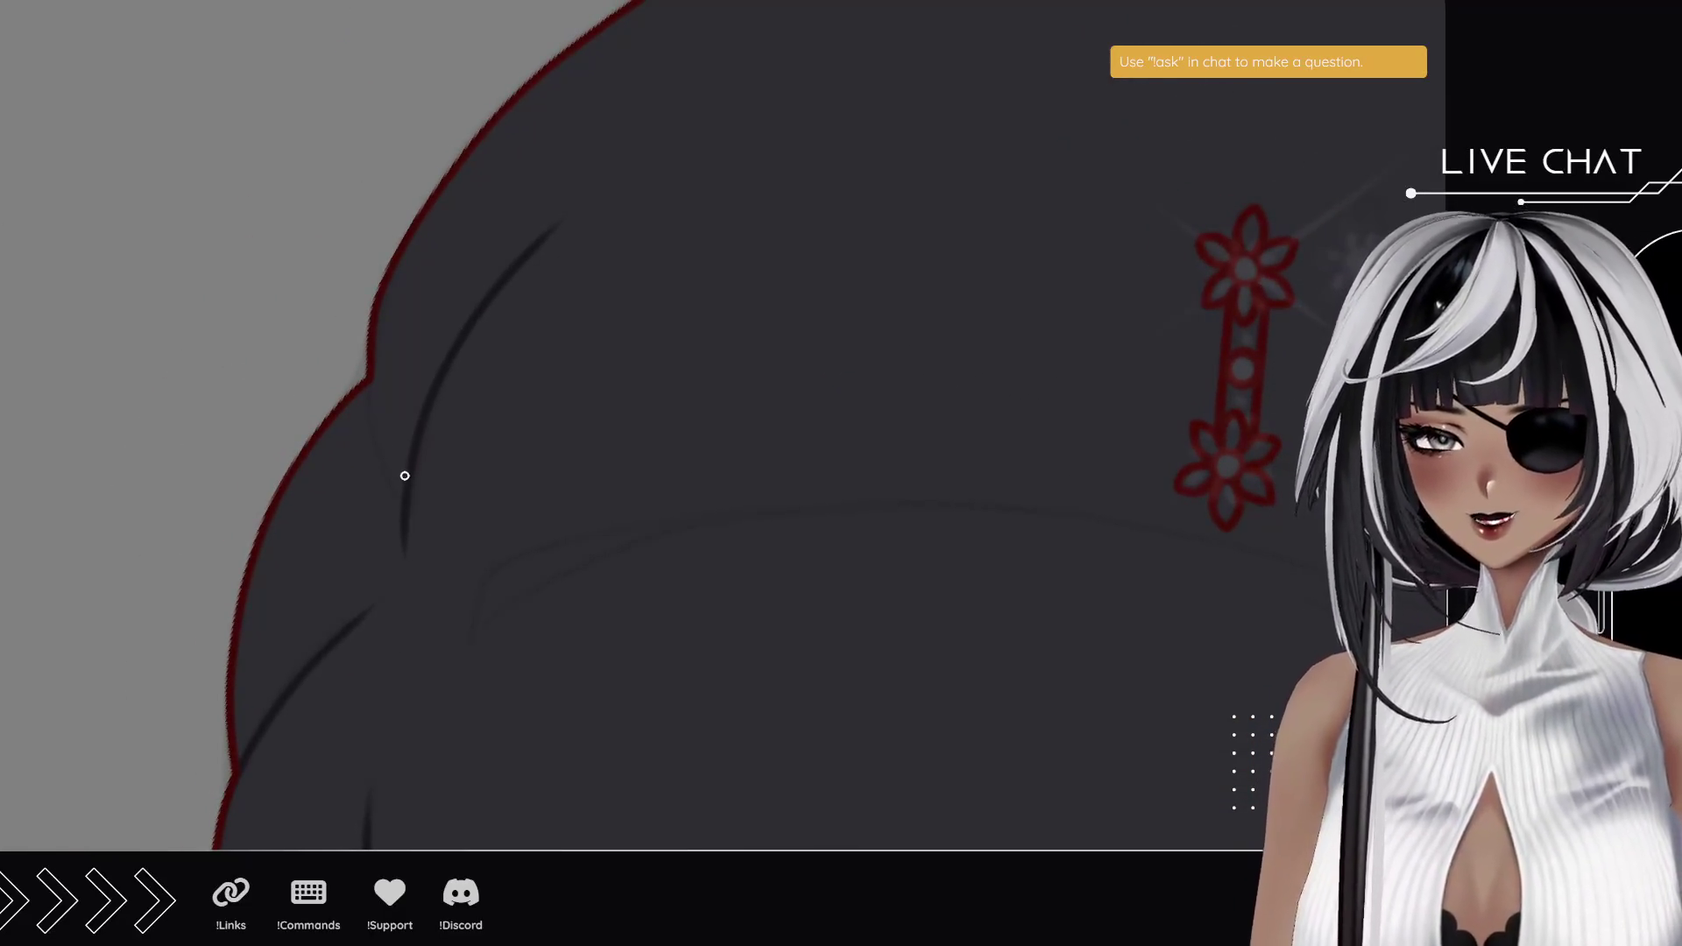
pyautogui.moveTo(372, 380); pyautogui.dragTo(399, 466)
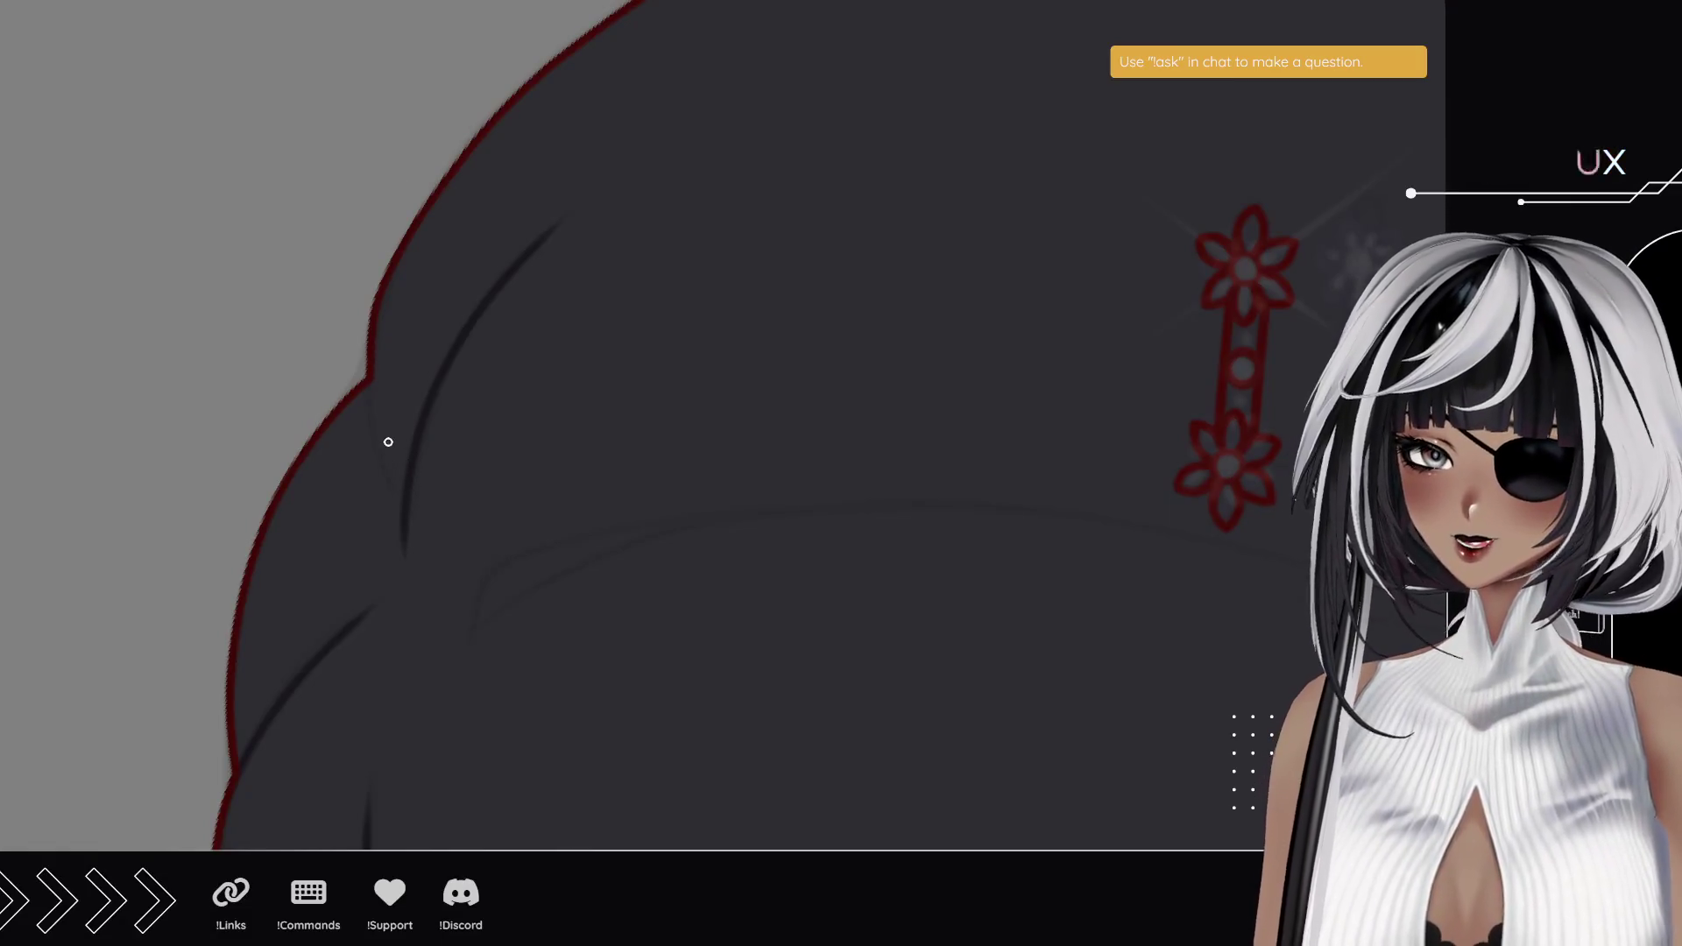
pyautogui.moveTo(404, 482); pyautogui.dragTo(376, 324)
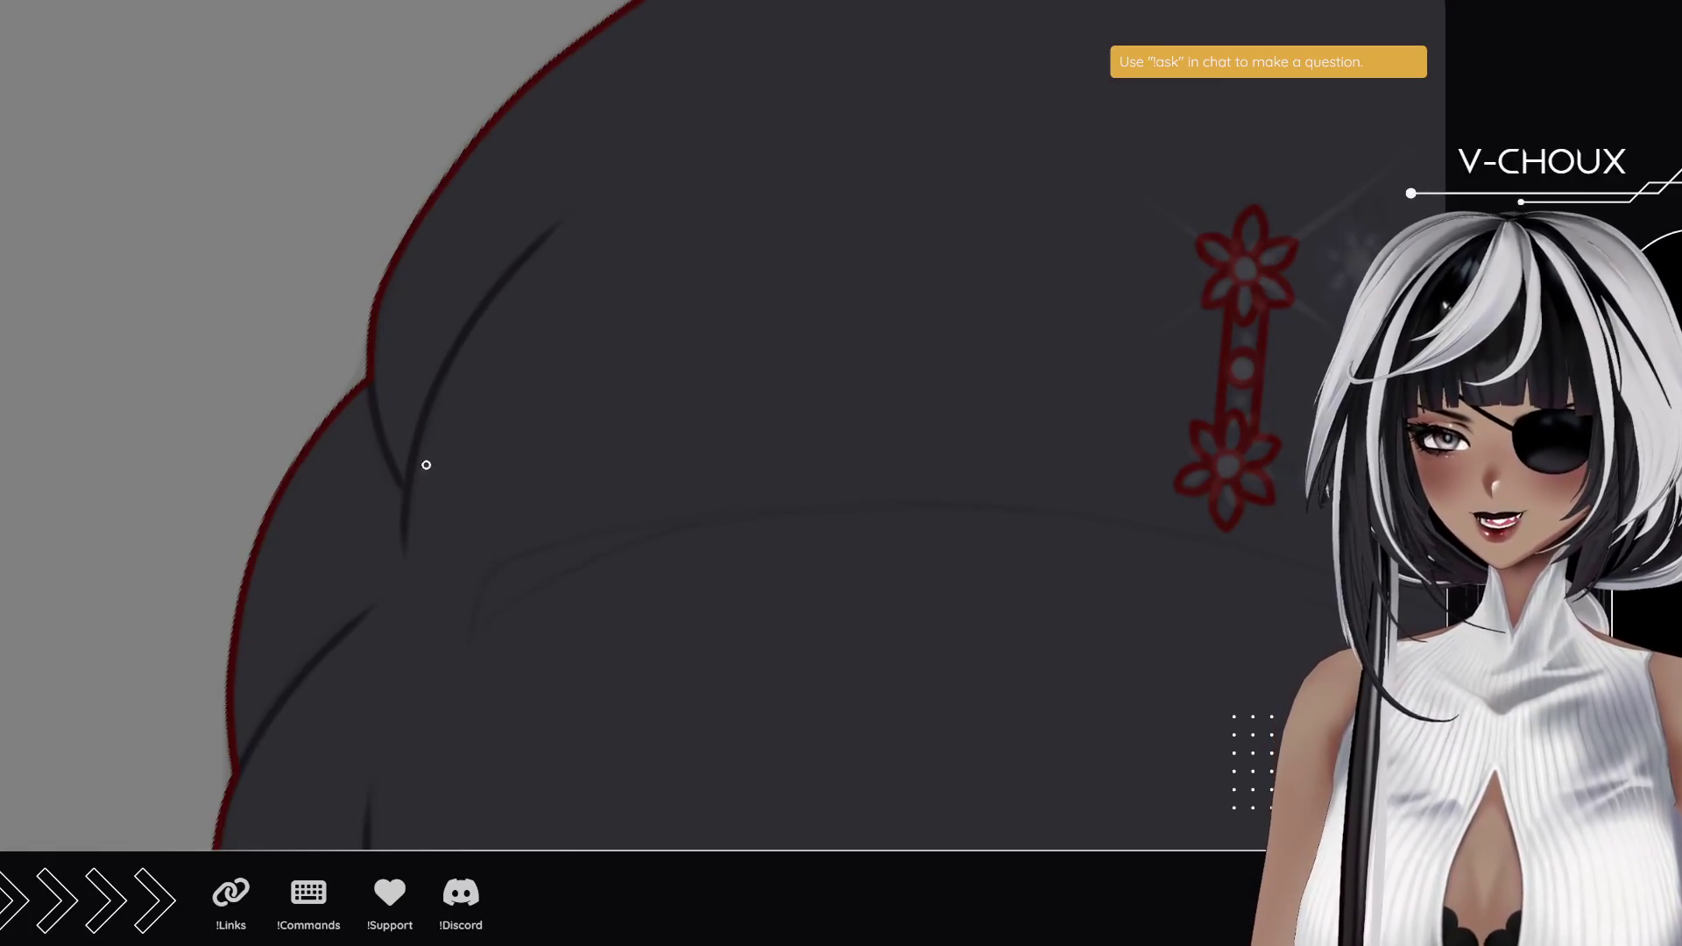
# - Reset the canvas zoom and rotation, then zoom in on the eyes and glasses
pyautogui.moveTo(650, 176); pyautogui.dragTo(409, 401)
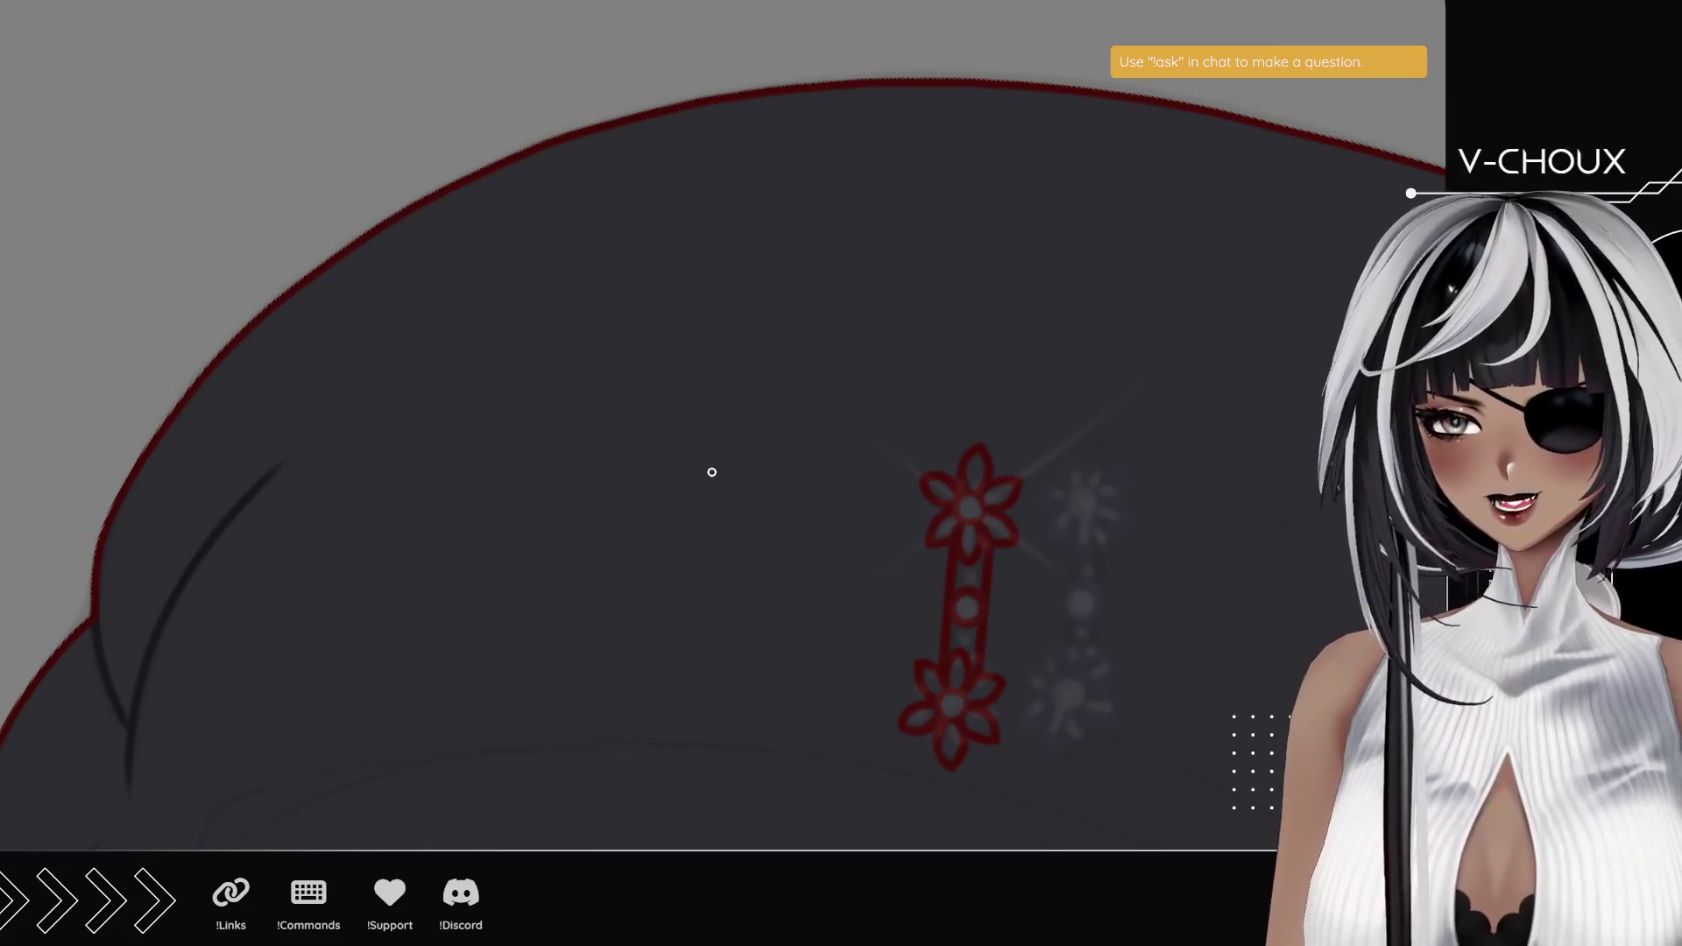
pyautogui.moveTo(680, 412)
pyautogui.mouseDown()
pyautogui.moveTo(642, 254)
pyautogui.moveTo(772, 255)
pyautogui.mouseUp()
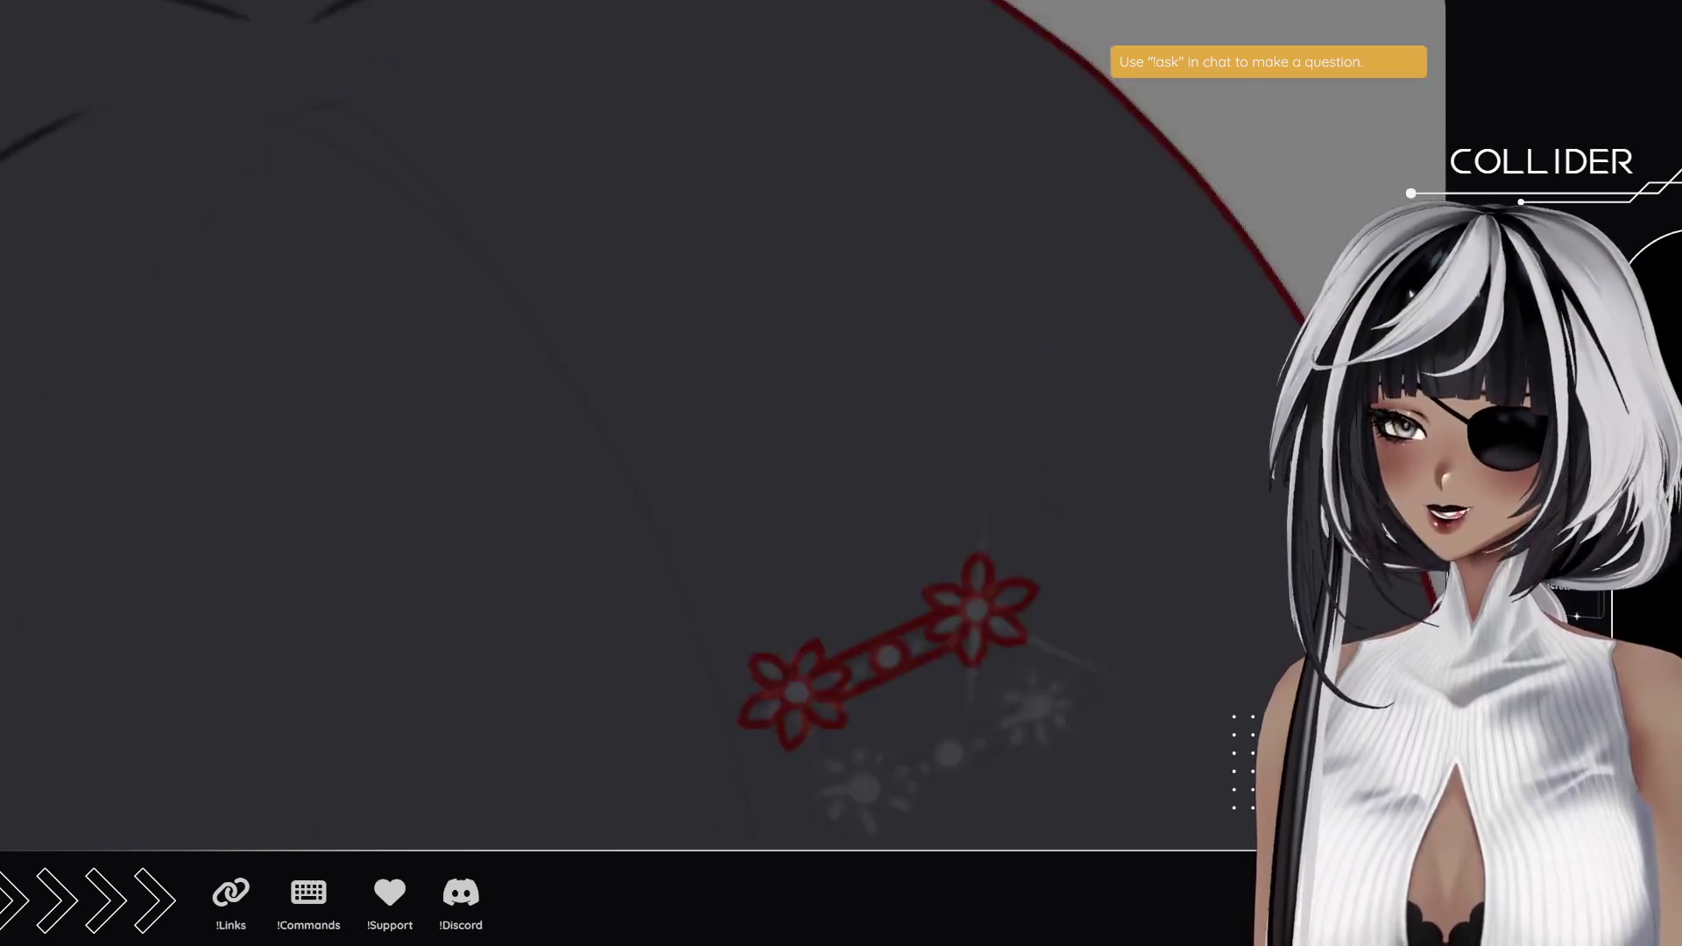
pyautogui.hotkey('ctrl', '0')
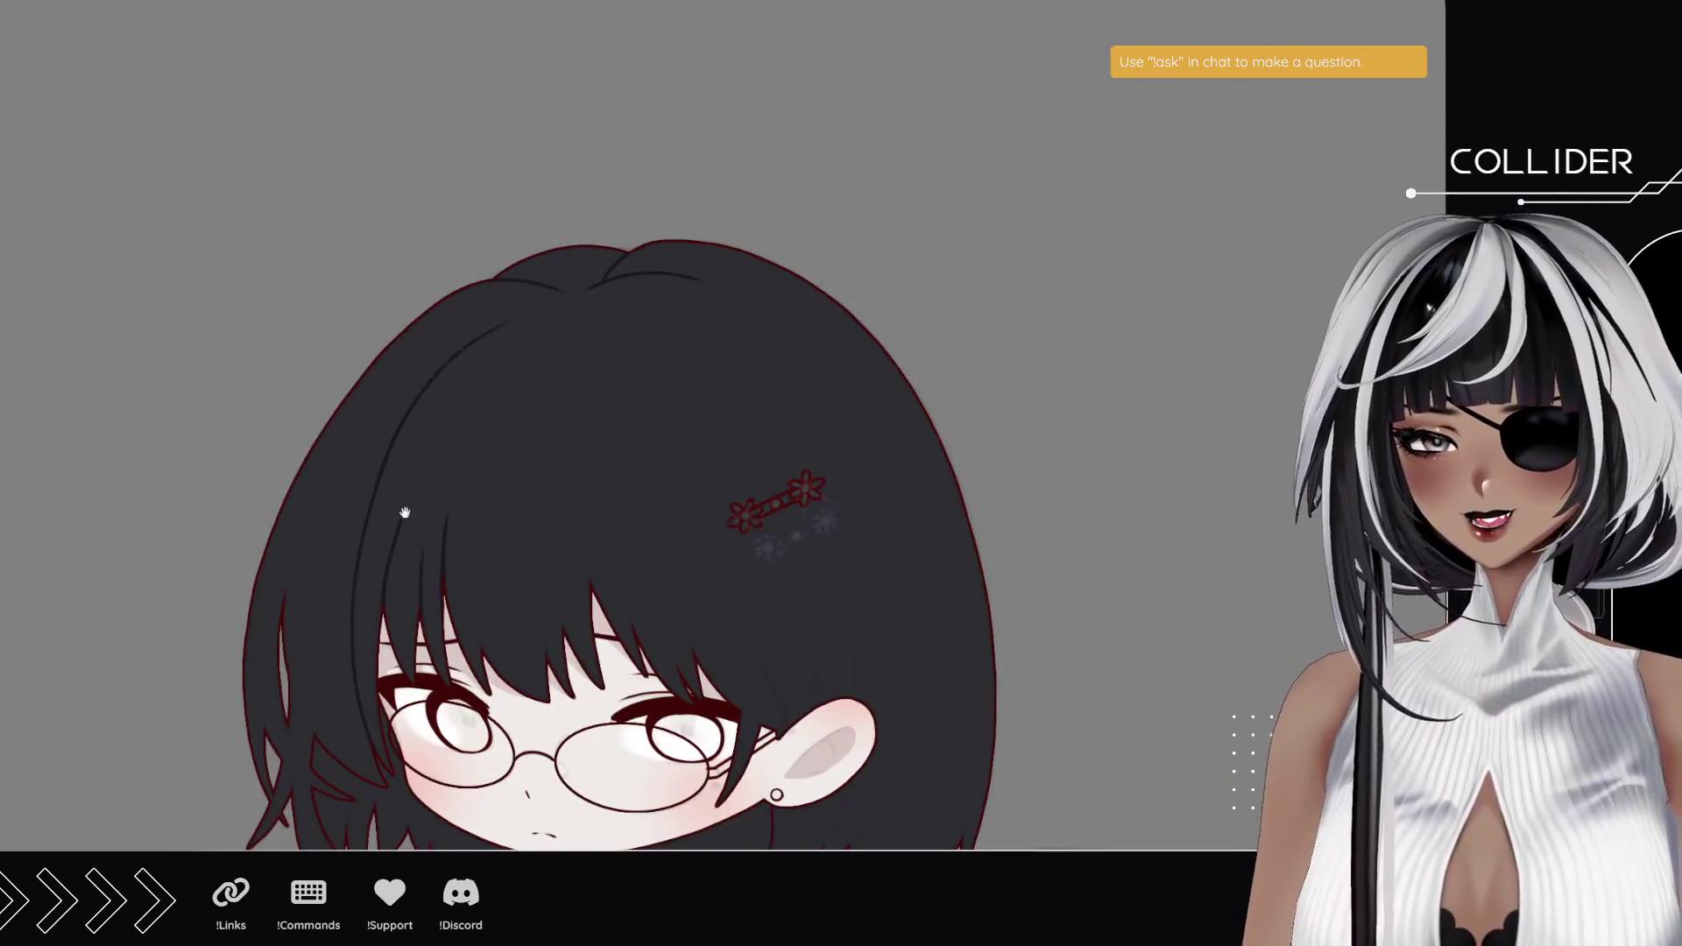
pyautogui.hotkey('ctrl', '@')
pyautogui.click(262, 507)
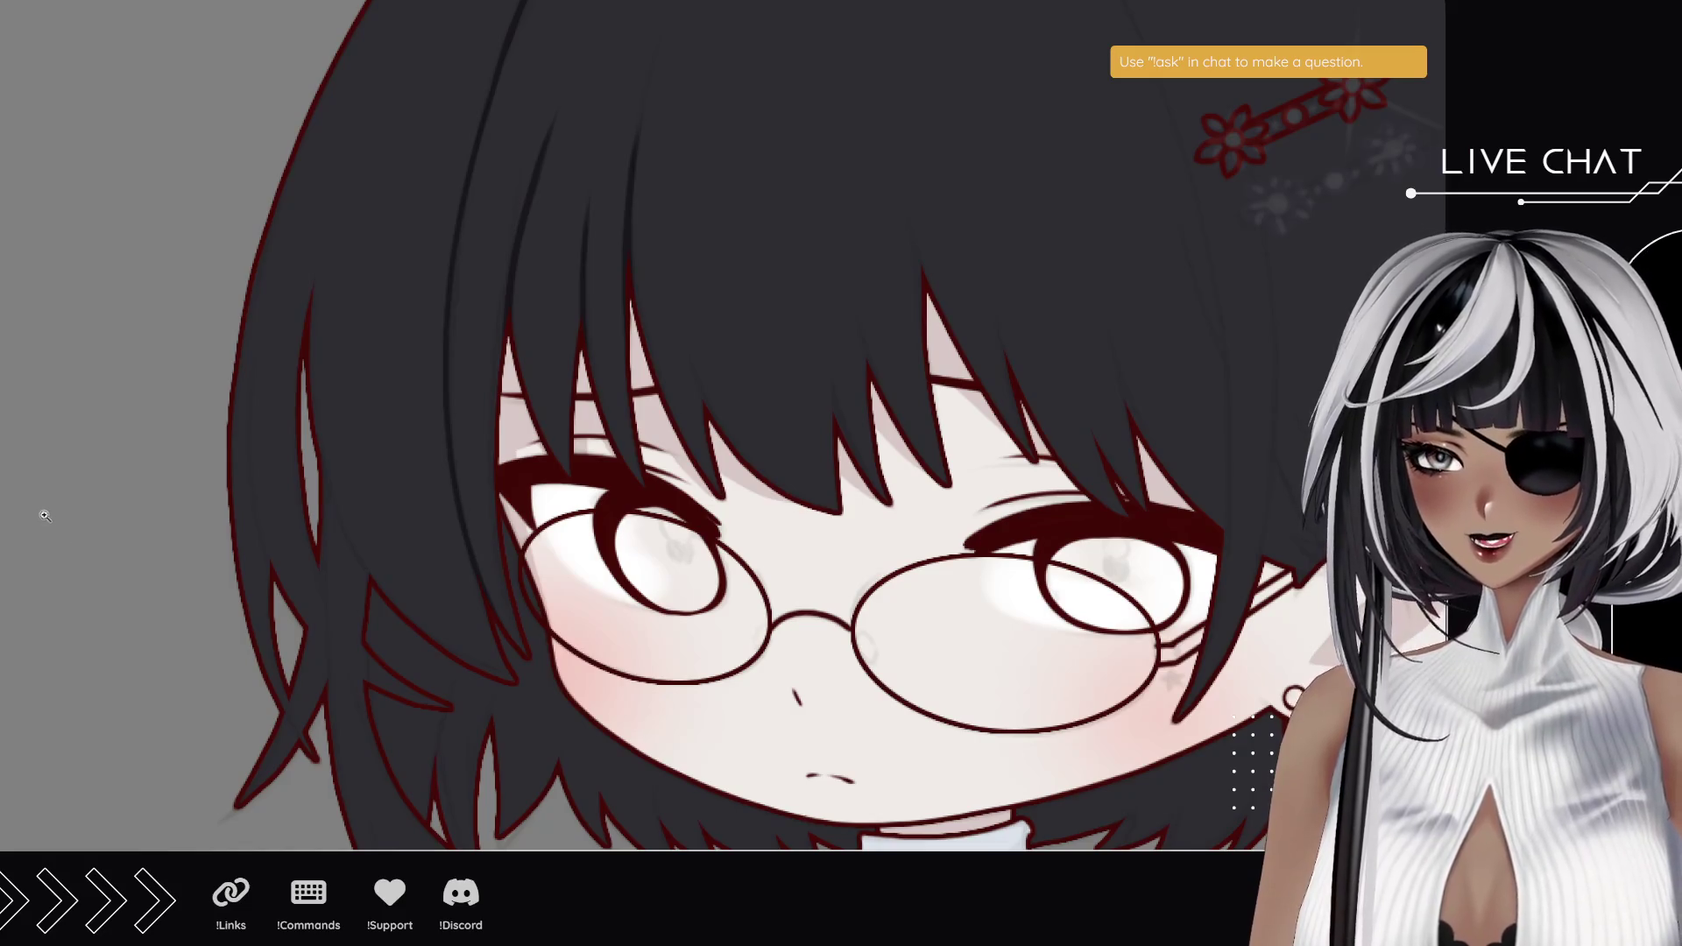
# - Tilt the canvas and draw a thin dark strand in the bob's left side, undoing and redoing to compare
pyautogui.moveTo(65, 432)
pyautogui.mouseDown()
pyautogui.moveTo(113, 420)
pyautogui.moveTo(131, 300)
pyautogui.moveTo(117, 424)
pyautogui.moveTo(5, 273)
pyautogui.mouseUp()
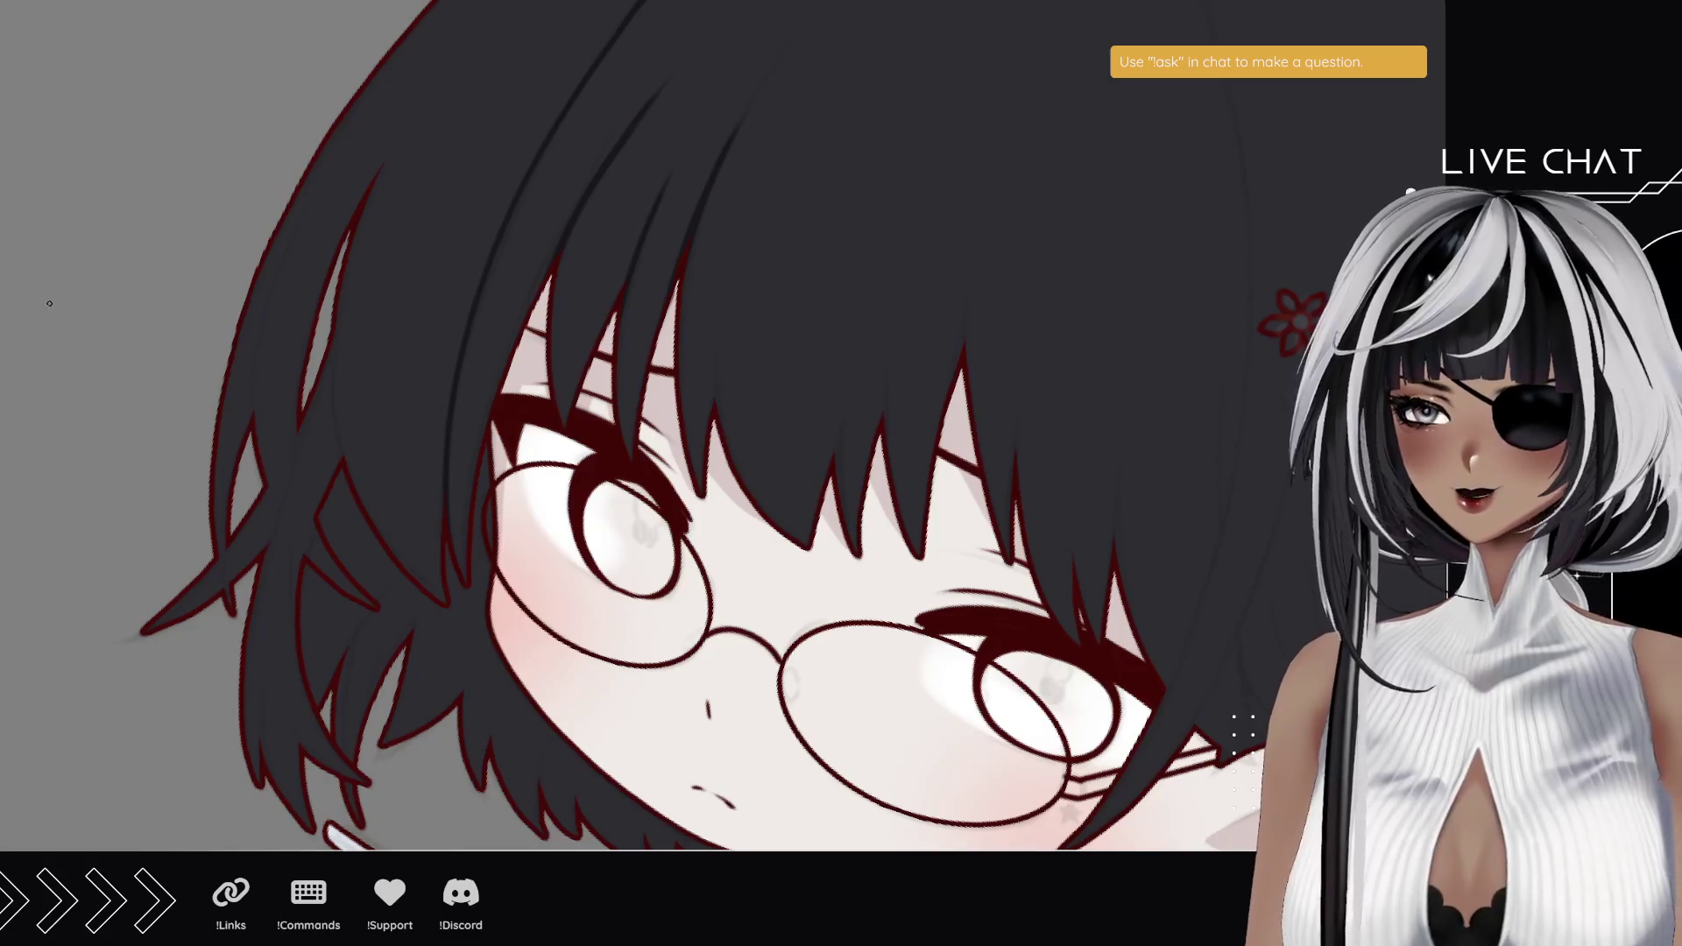
pyautogui.moveTo(326, 352)
pyautogui.mouseDown()
pyautogui.moveTo(342, 460)
pyautogui.moveTo(329, 346)
pyautogui.mouseUp()
pyautogui.hotkey('ctrl', 'z')
pyautogui.hotkey('ctrl', 'z')
pyautogui.moveTo(340, 463); pyautogui.dragTo(326, 357)
pyautogui.hotkey('ctrl', 'z')
pyautogui.hotkey('ctrl', 'y')
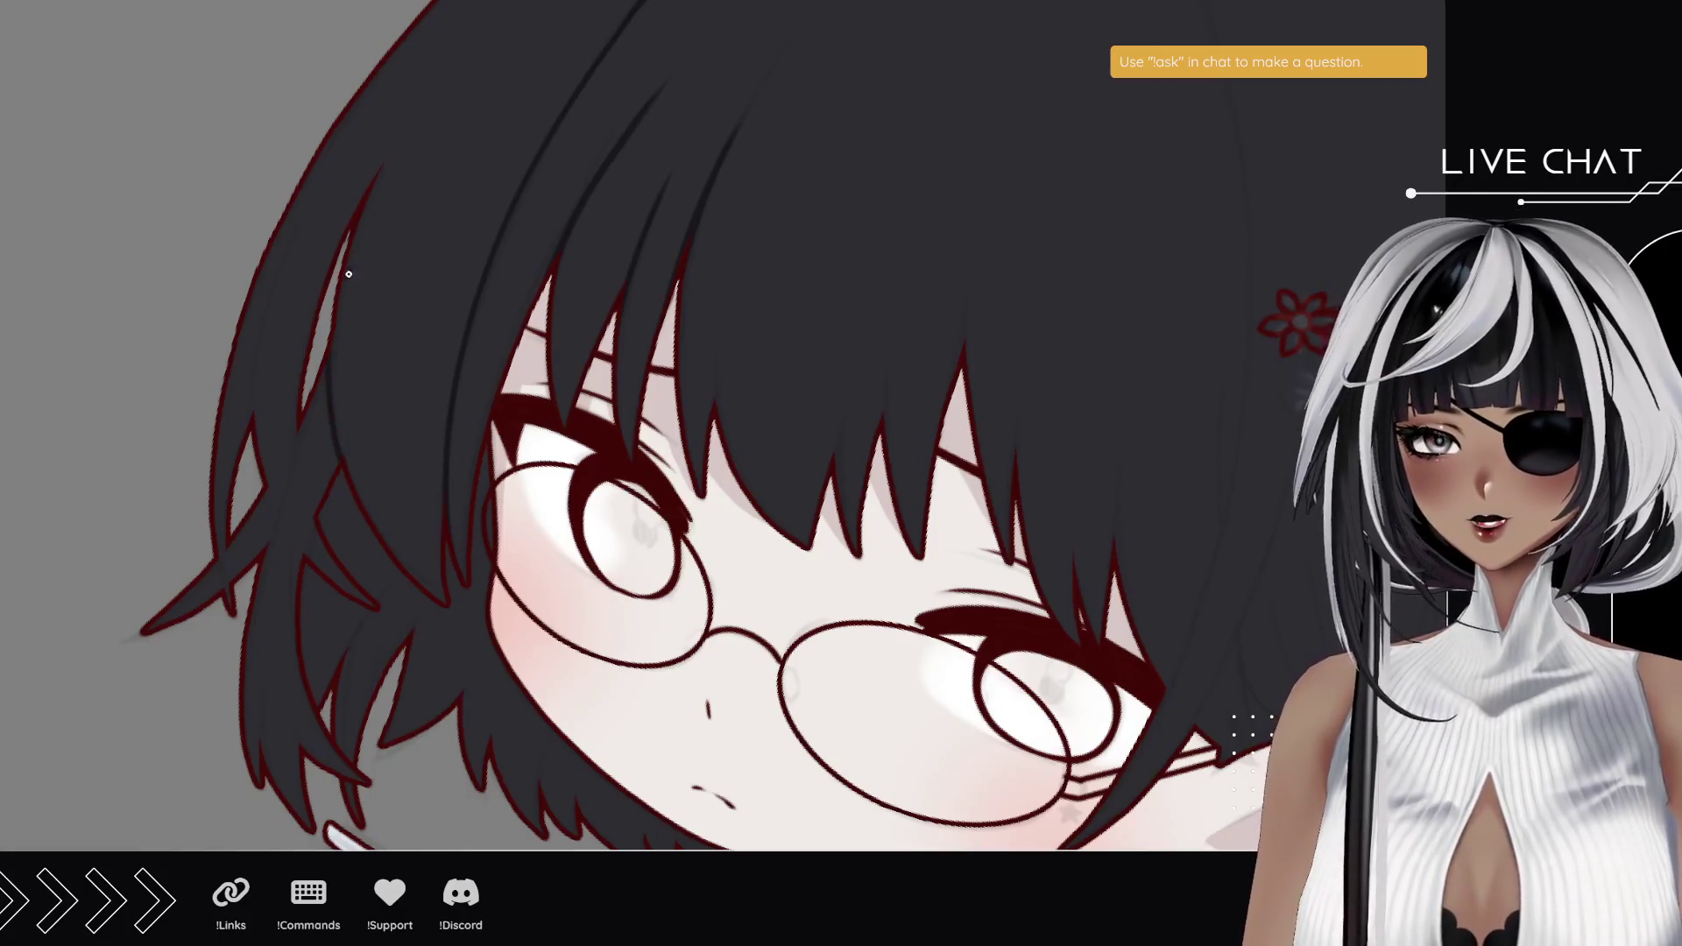
pyautogui.hotkey('ctrl', 'z')
pyautogui.hotkey('ctrl', 'y')
# - Redraw the left strand from bottom to top, toggling undo and redo to compare attempts
pyautogui.hotkey('ctrl', 'z')
pyautogui.moveTo(341, 460); pyautogui.dragTo(328, 350)
pyautogui.hotkey('ctrl', 'z')
pyautogui.hotkey('ctrl', 'y')
pyautogui.hotkey('ctrl', 'z')
pyautogui.hotkey('ctrl', 'y')
pyautogui.hotkey('ctrl', 'z')
pyautogui.hotkey('ctrl', 'y')
pyautogui.hotkey('ctrl', 'z')
pyautogui.hotkey('ctrl', 'y')
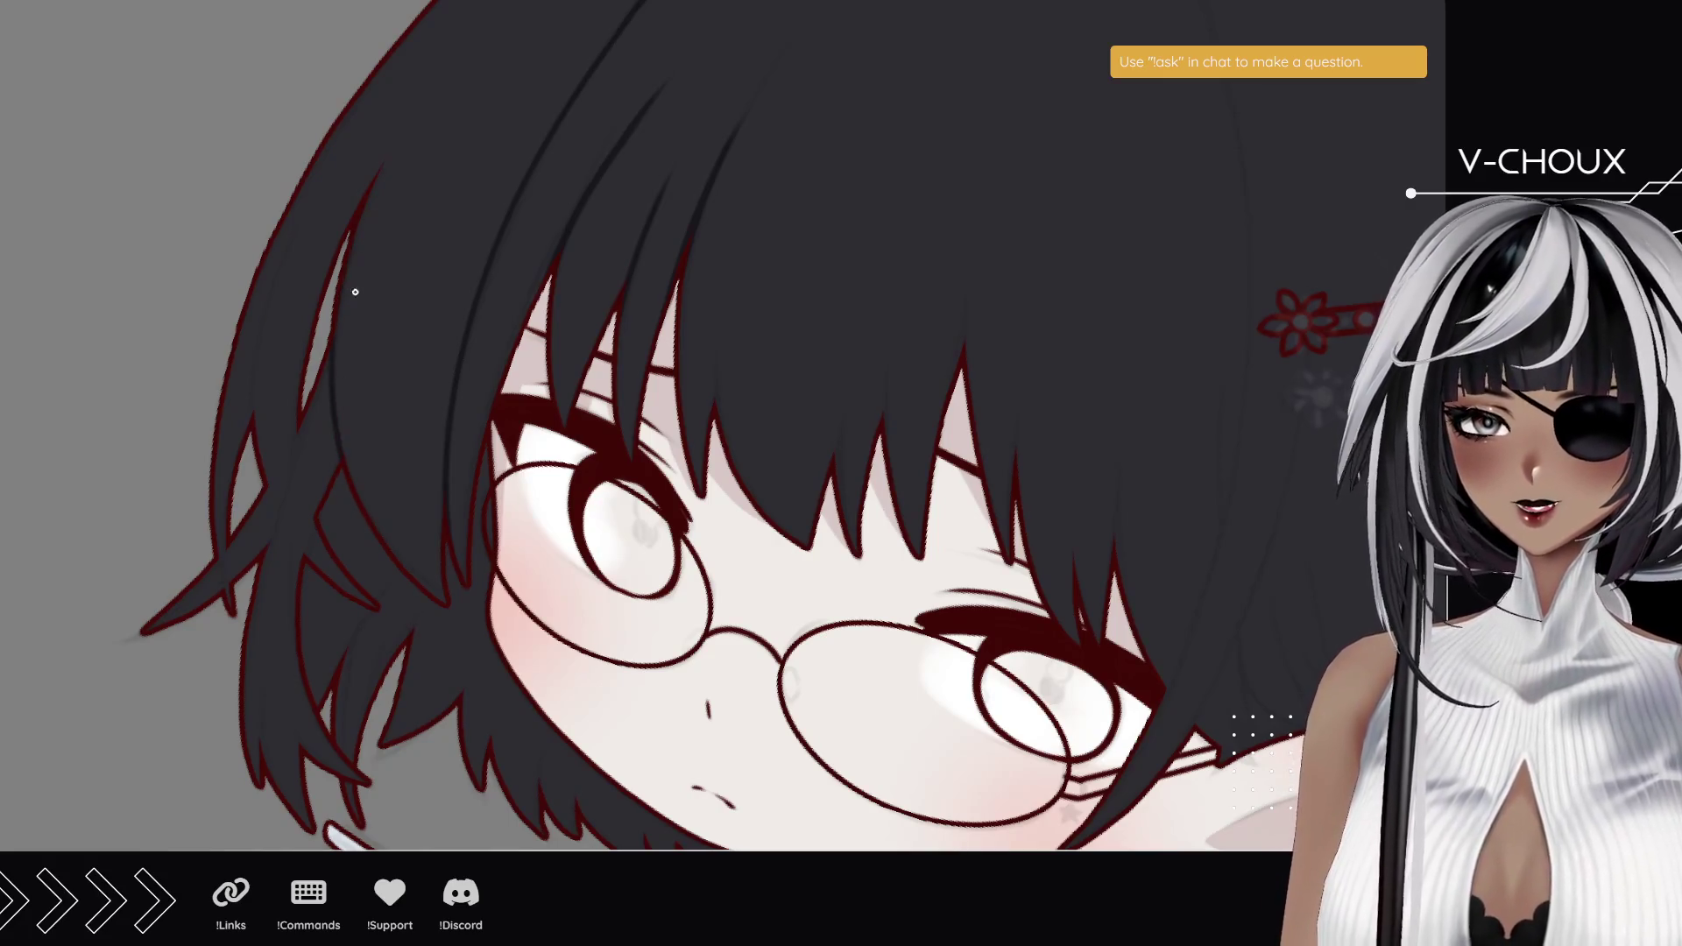
# - Add a faint strand in the upper hair and longer strands lower down the left of the bob
pyautogui.moveTo(344, 292); pyautogui.dragTo(346, 382)
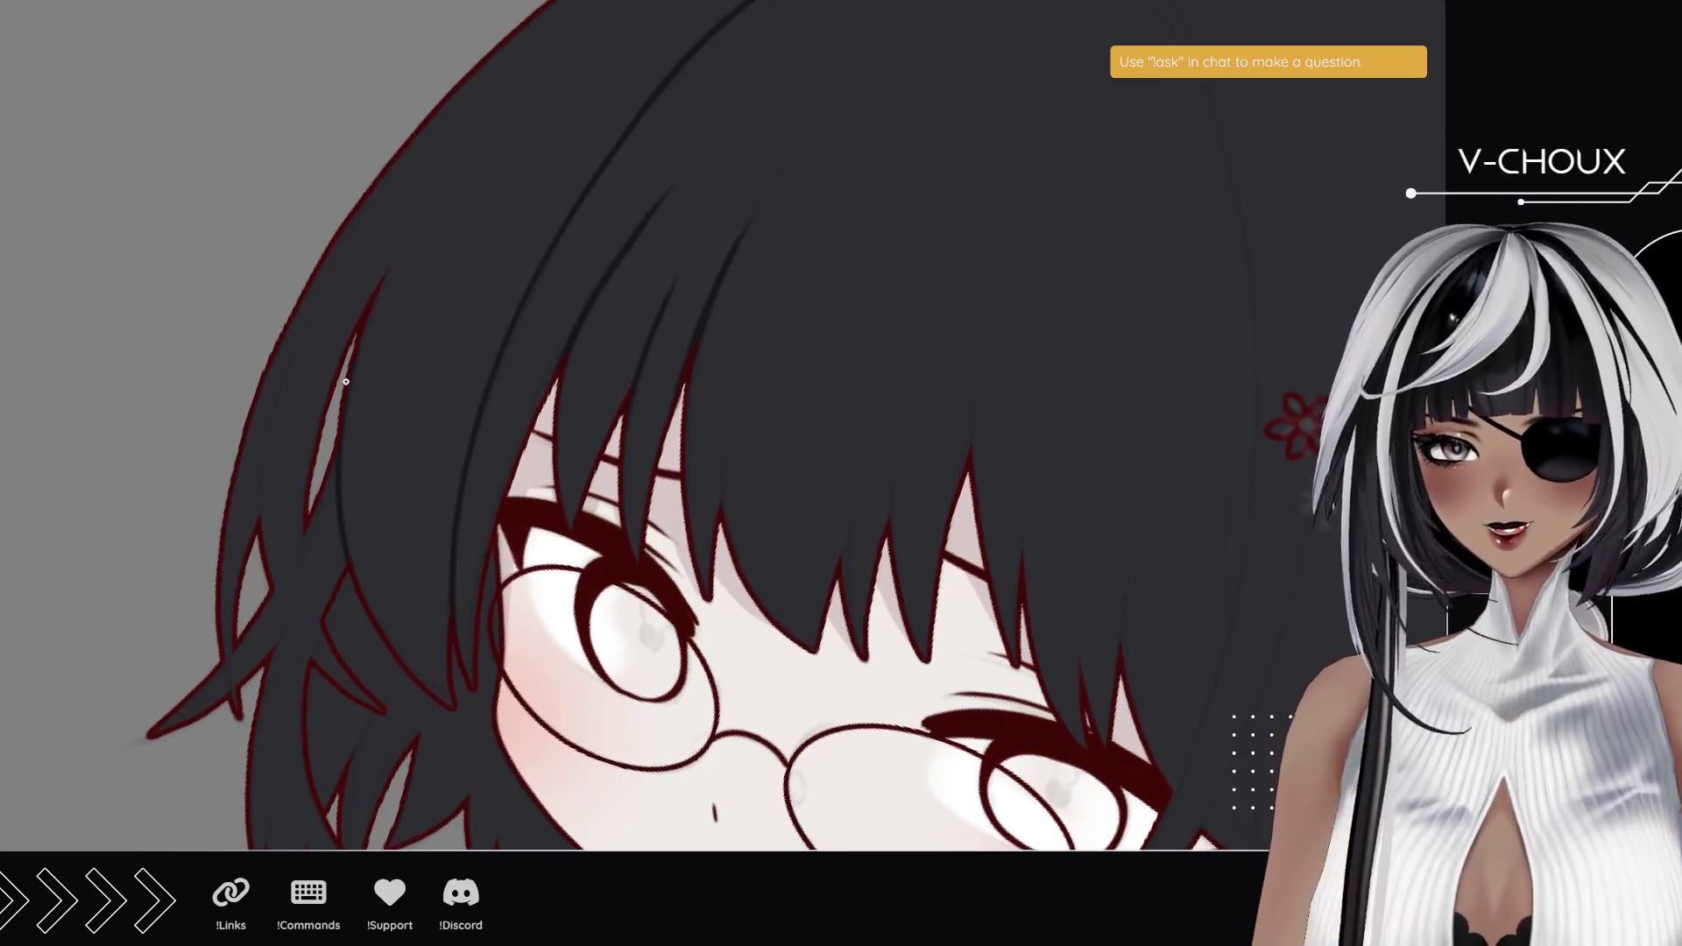
pyautogui.moveTo(429, 197); pyautogui.dragTo(402, 254)
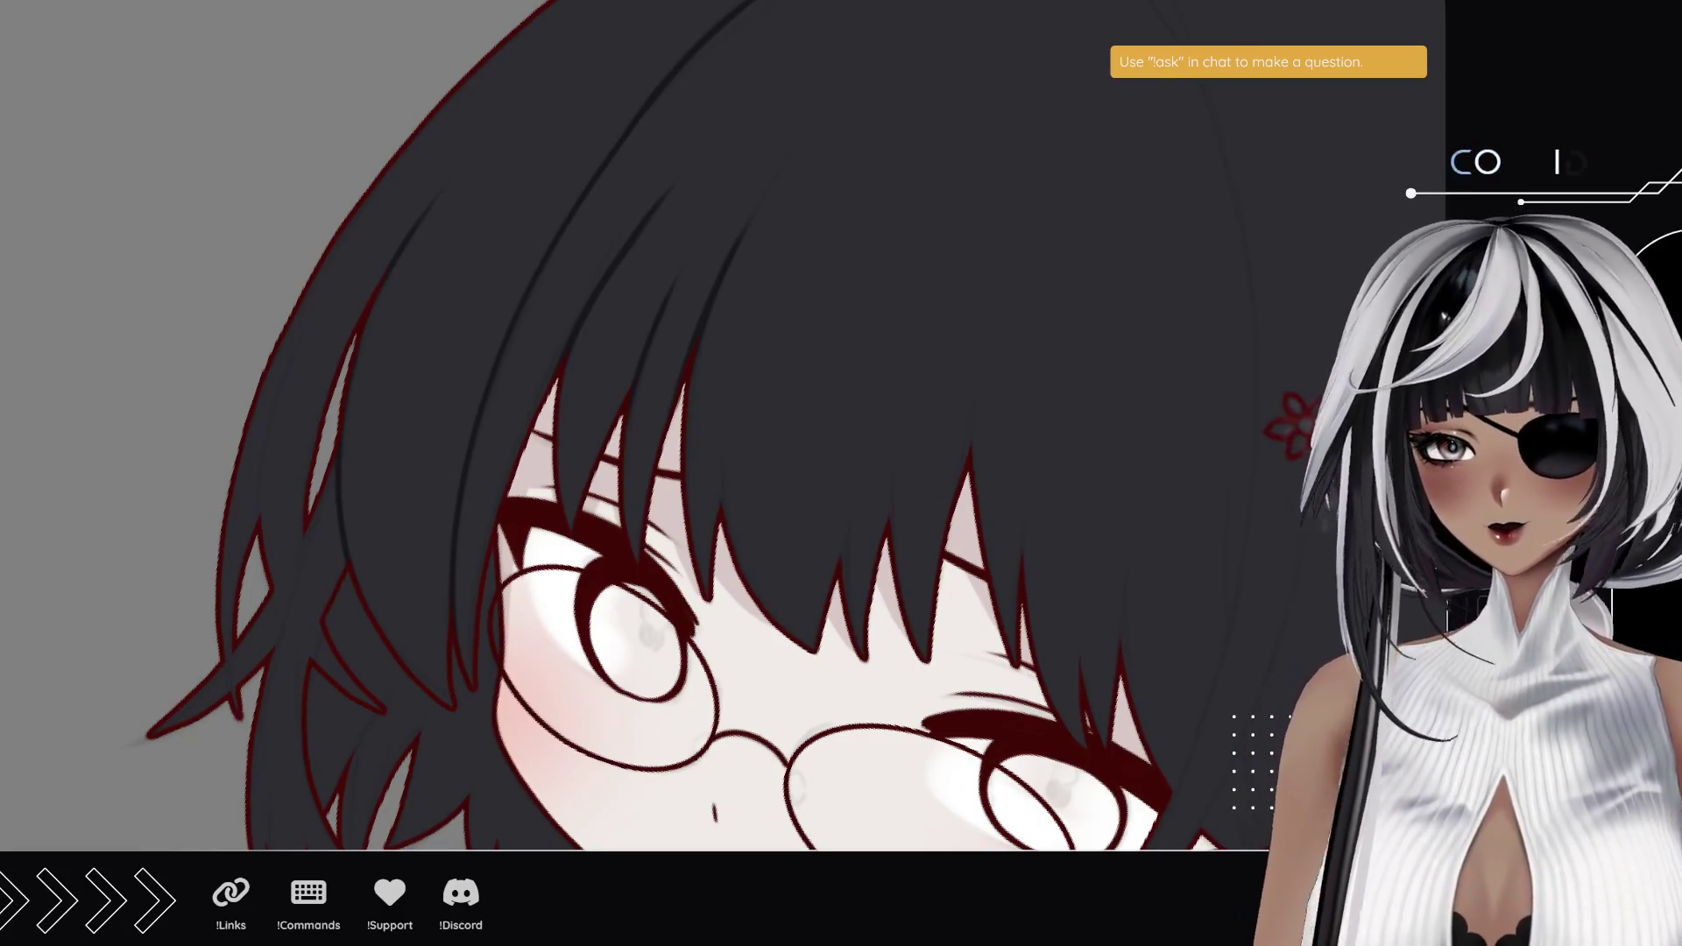
pyautogui.scroll(-2, 454, 436)
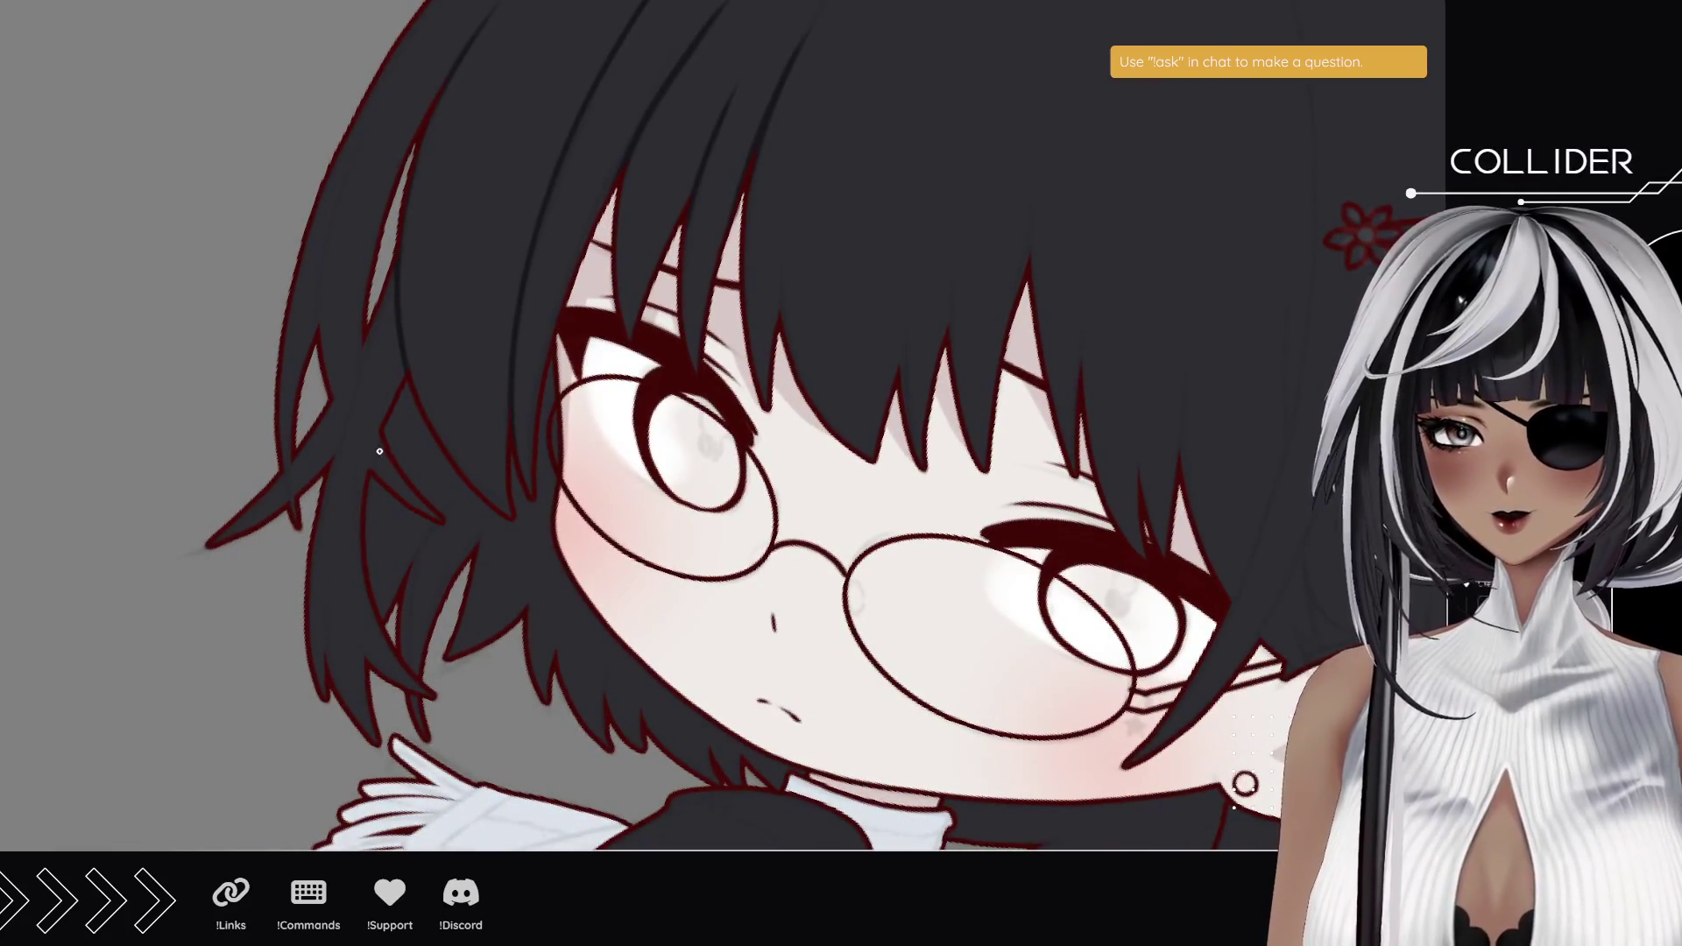
pyautogui.moveTo(370, 329); pyautogui.dragTo(379, 419)
pyautogui.hotkey('ctrl', 'z')
pyautogui.moveTo(368, 338)
pyautogui.mouseDown()
pyautogui.moveTo(377, 426)
pyautogui.moveTo(317, 550)
pyautogui.mouseUp()
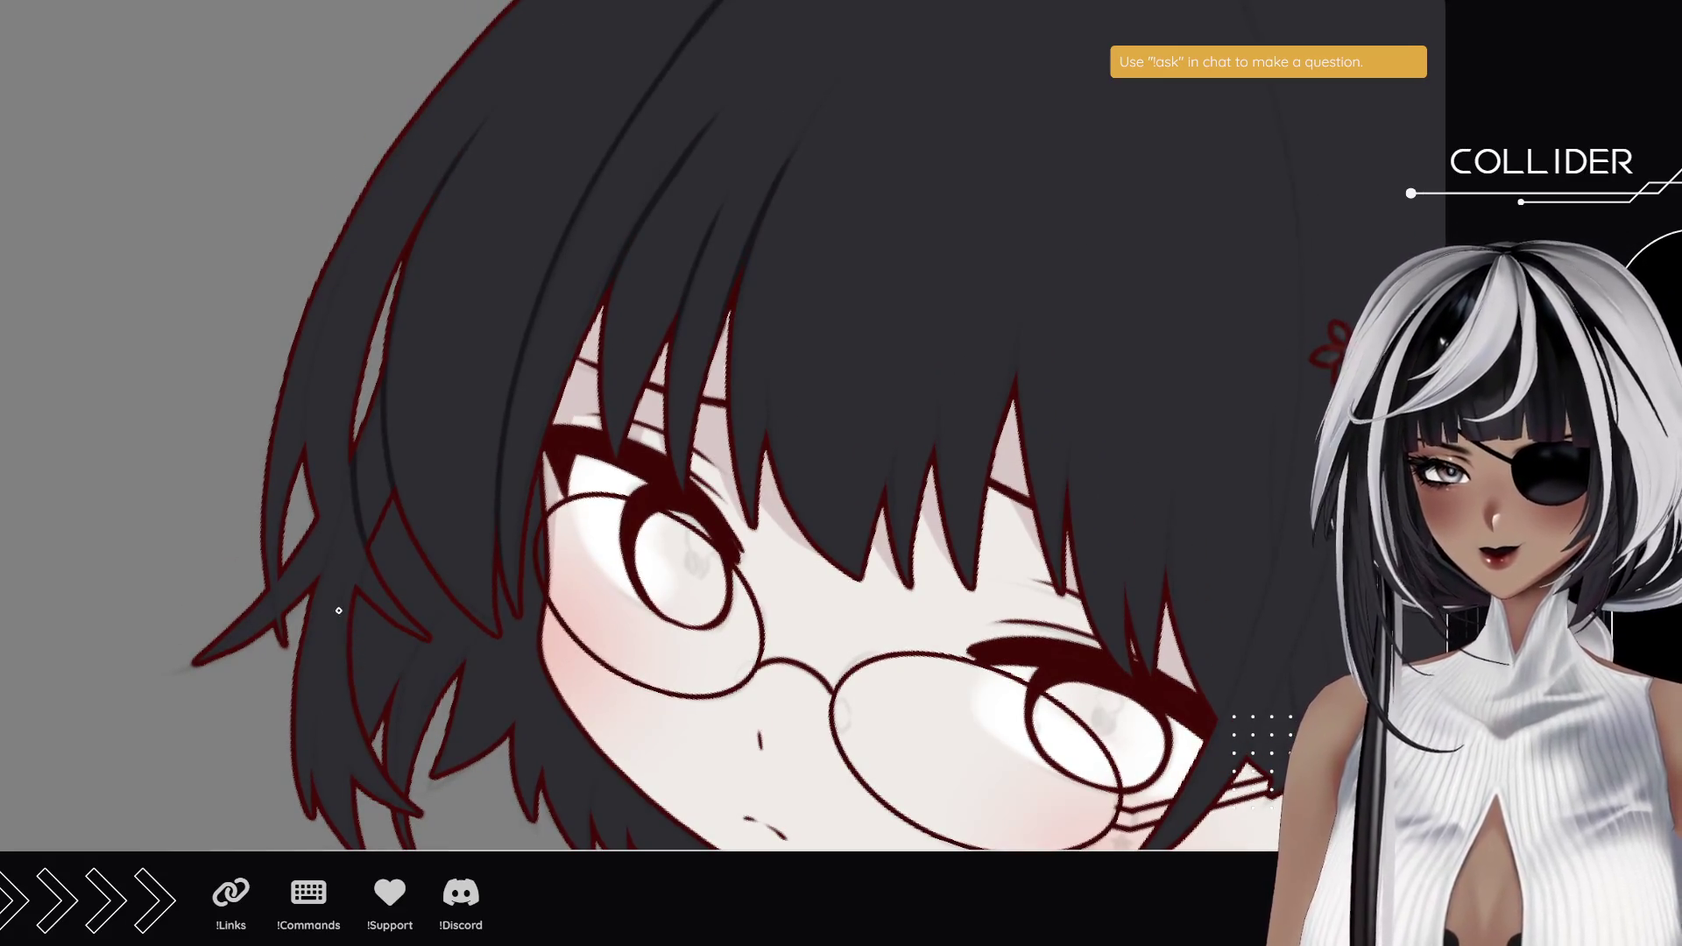
pyautogui.moveTo(324, 540); pyautogui.dragTo(355, 585)
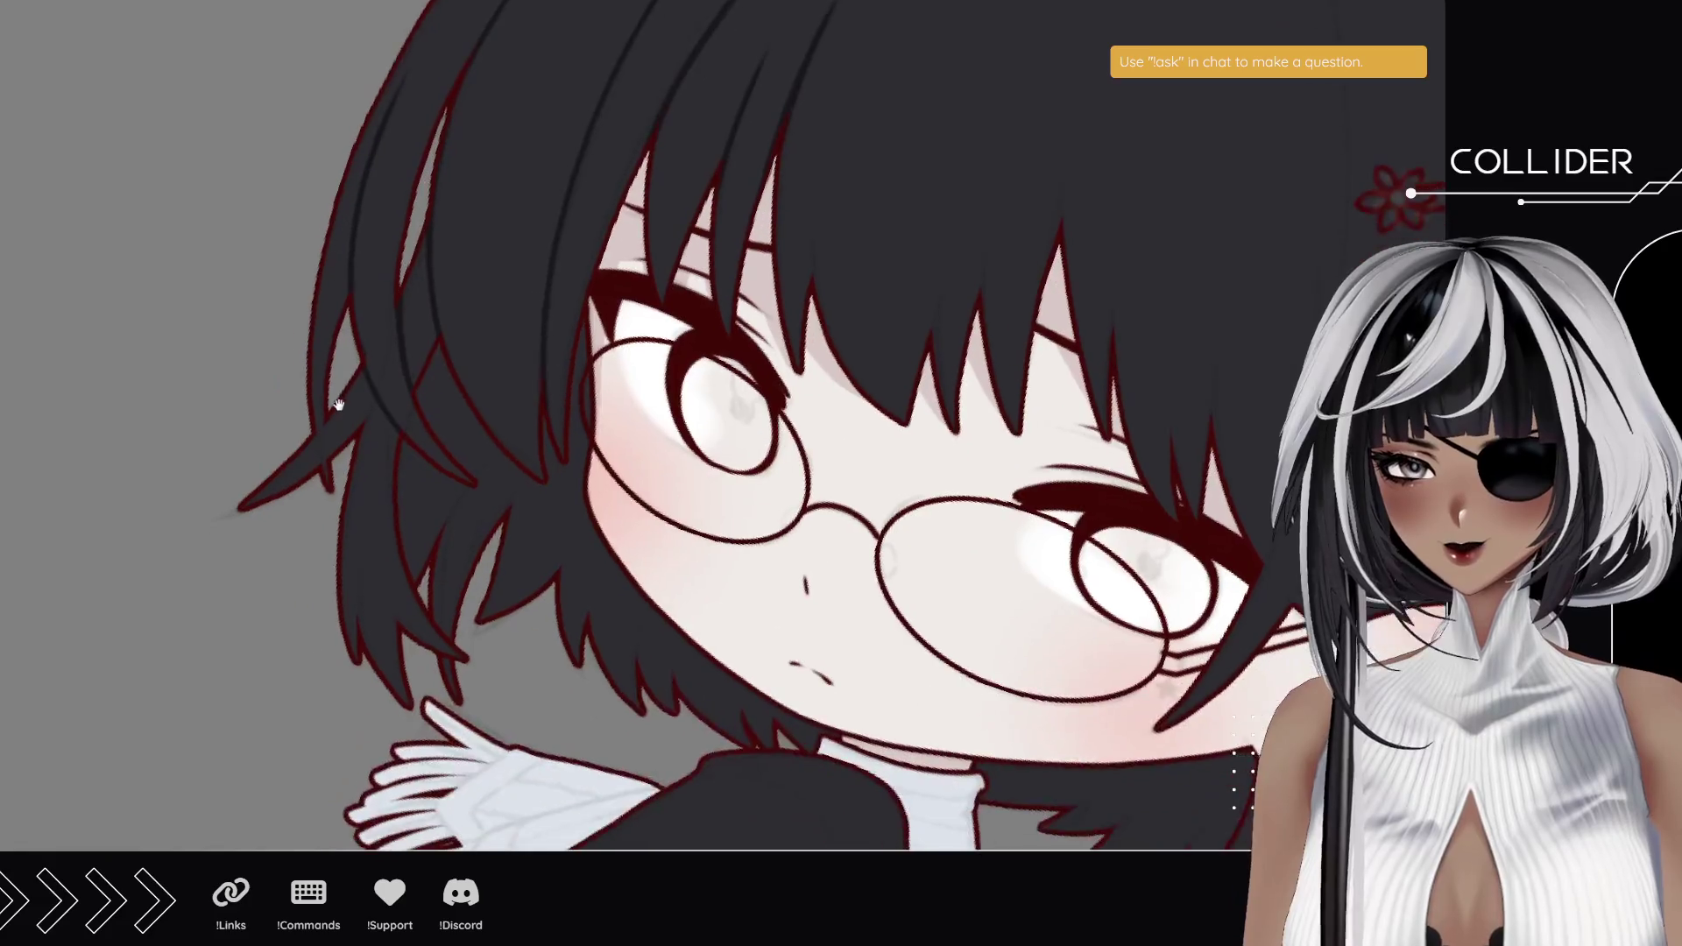
# - Pan, tilt and zoom the canvas in close on the back of the girl's black bob
pyautogui.moveTo(297, 552); pyautogui.dragTo(336, 441)
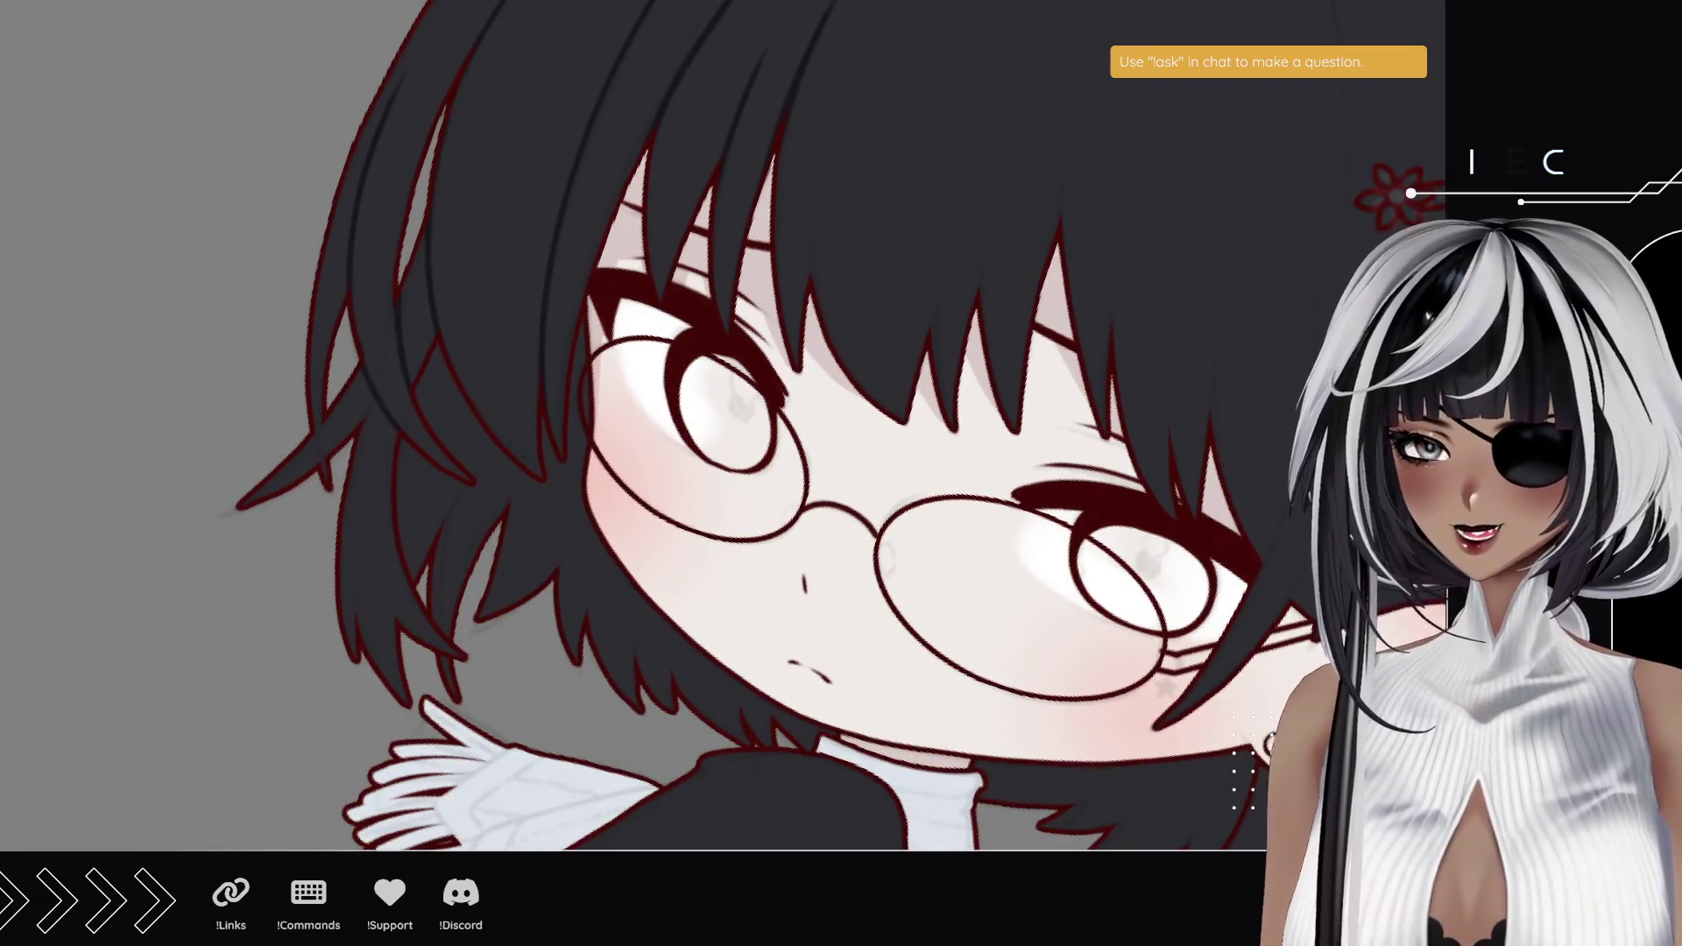
pyautogui.moveTo(18, 401)
pyautogui.mouseDown()
pyautogui.moveTo(331, 660)
pyautogui.moveTo(285, 499)
pyautogui.mouseUp()
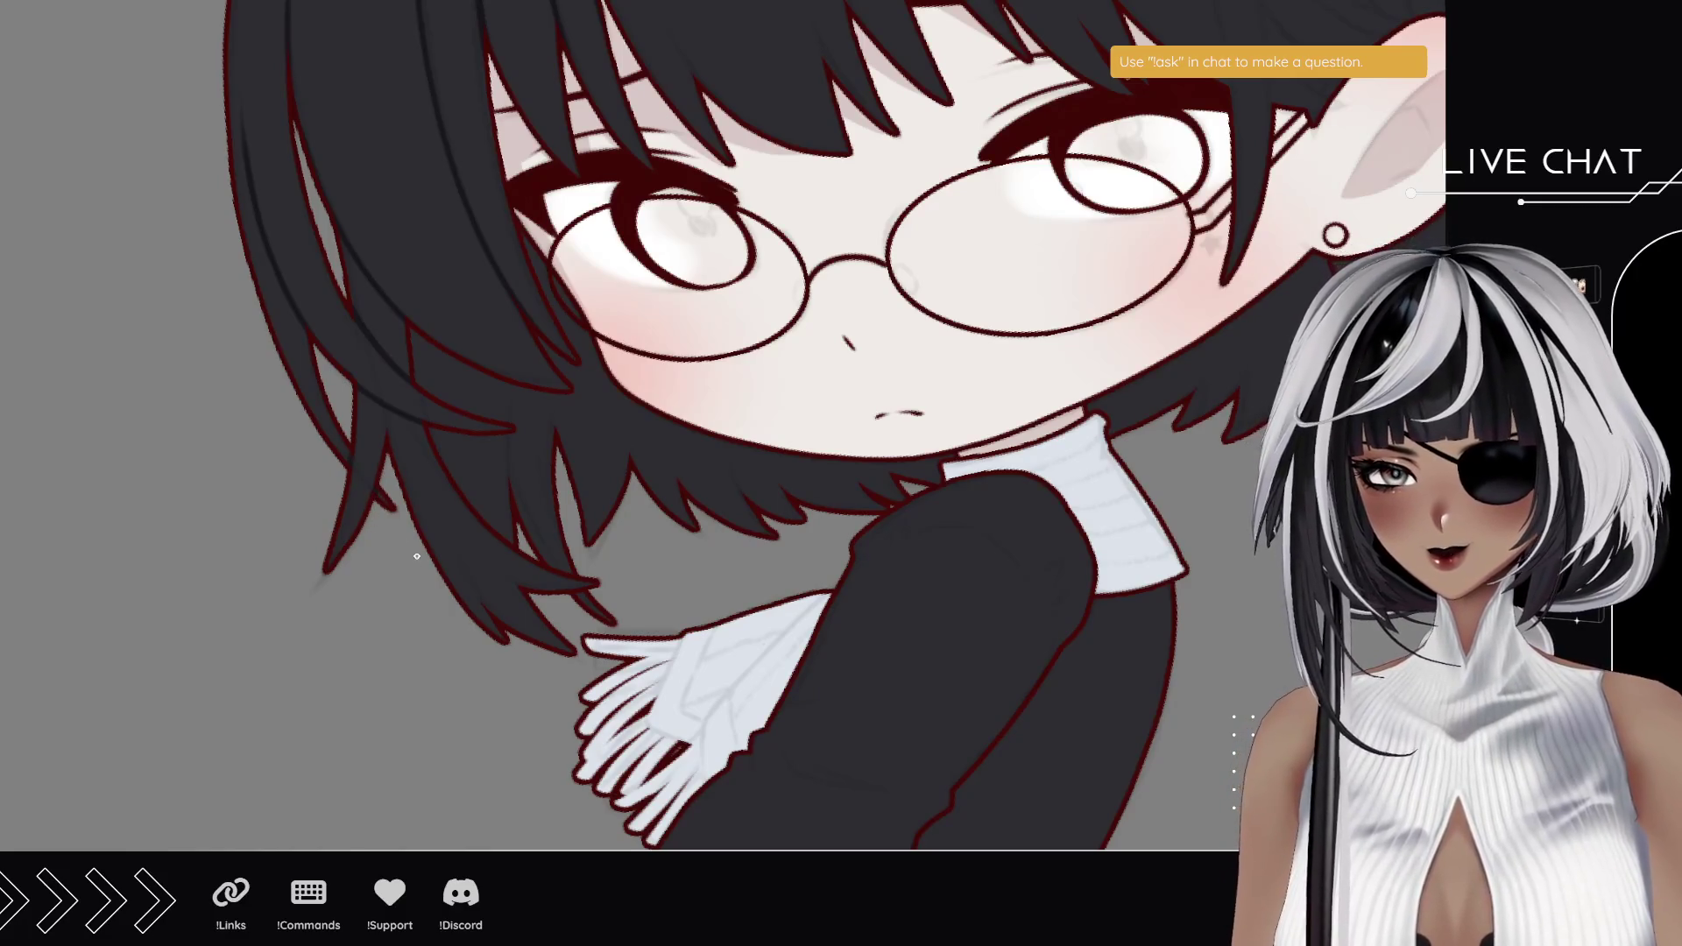
pyautogui.moveTo(521, 549); pyautogui.dragTo(405, 668)
pyautogui.press('r')
pyautogui.moveTo(307, 255)
pyautogui.mouseDown()
pyautogui.moveTo(585, 687)
pyautogui.moveTo(668, 690)
pyautogui.moveTo(465, 537)
pyautogui.moveTo(319, 544)
pyautogui.mouseUp()
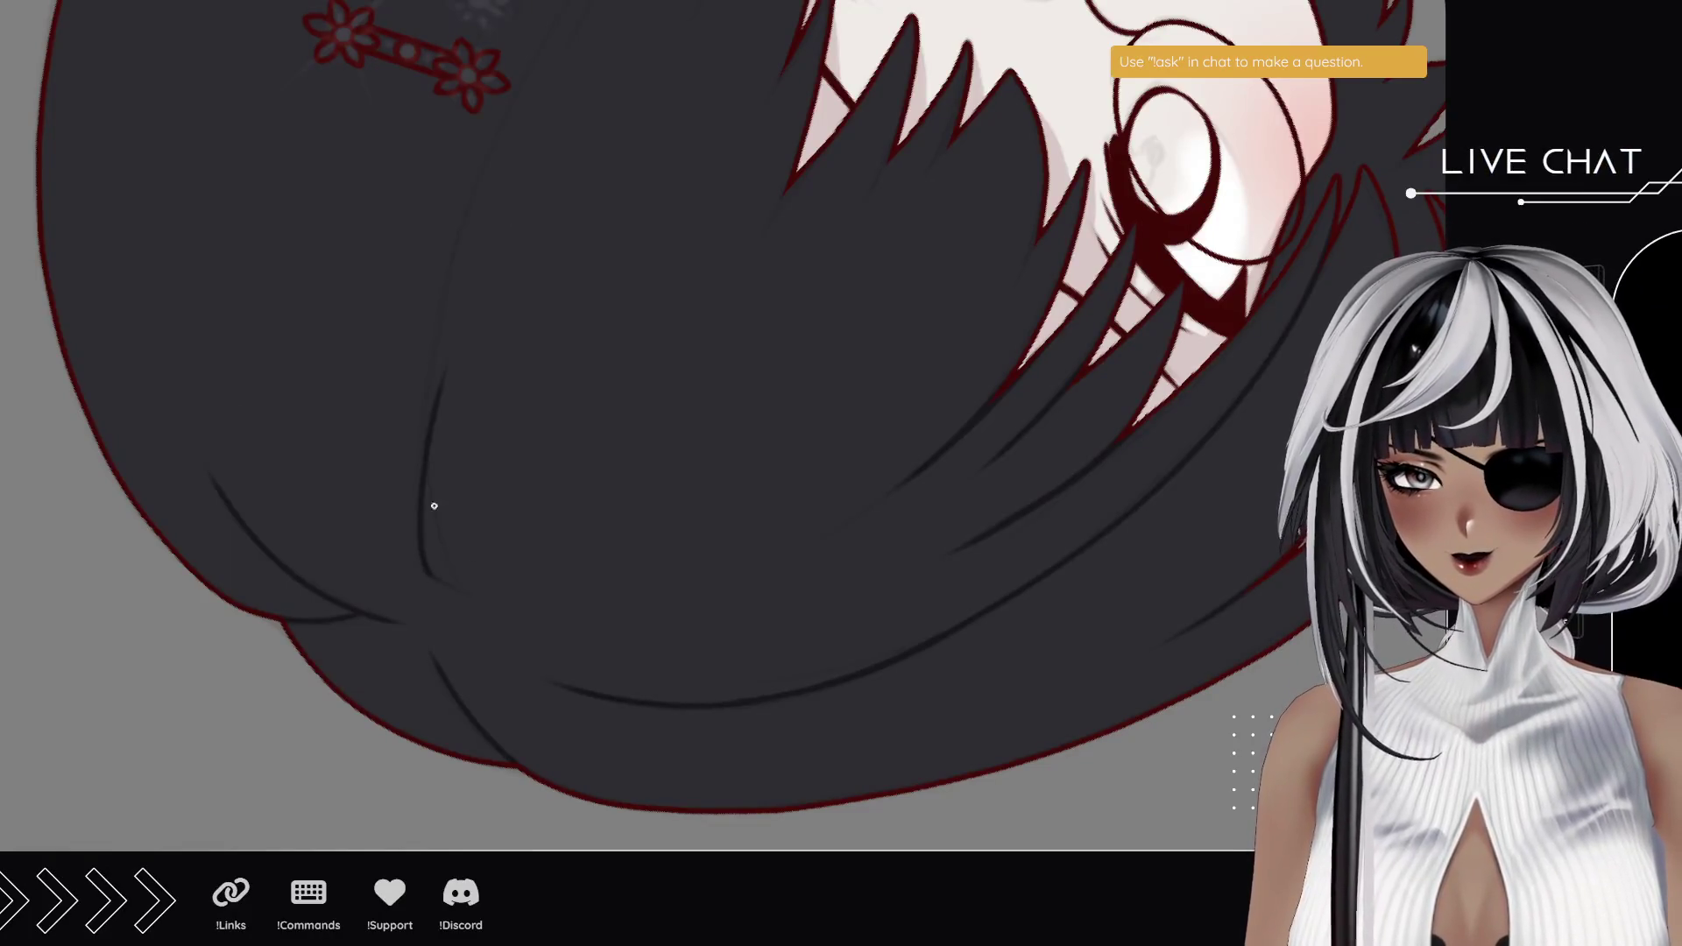
# - Draw long curved strands up through the back hair toward the face, redrawing the longer ones
pyautogui.moveTo(441, 586); pyautogui.dragTo(435, 368)
pyautogui.moveTo(453, 575); pyautogui.dragTo(464, 241)
pyautogui.hotkey('ctrl', 'z')
pyautogui.moveTo(455, 582); pyautogui.dragTo(473, 206)
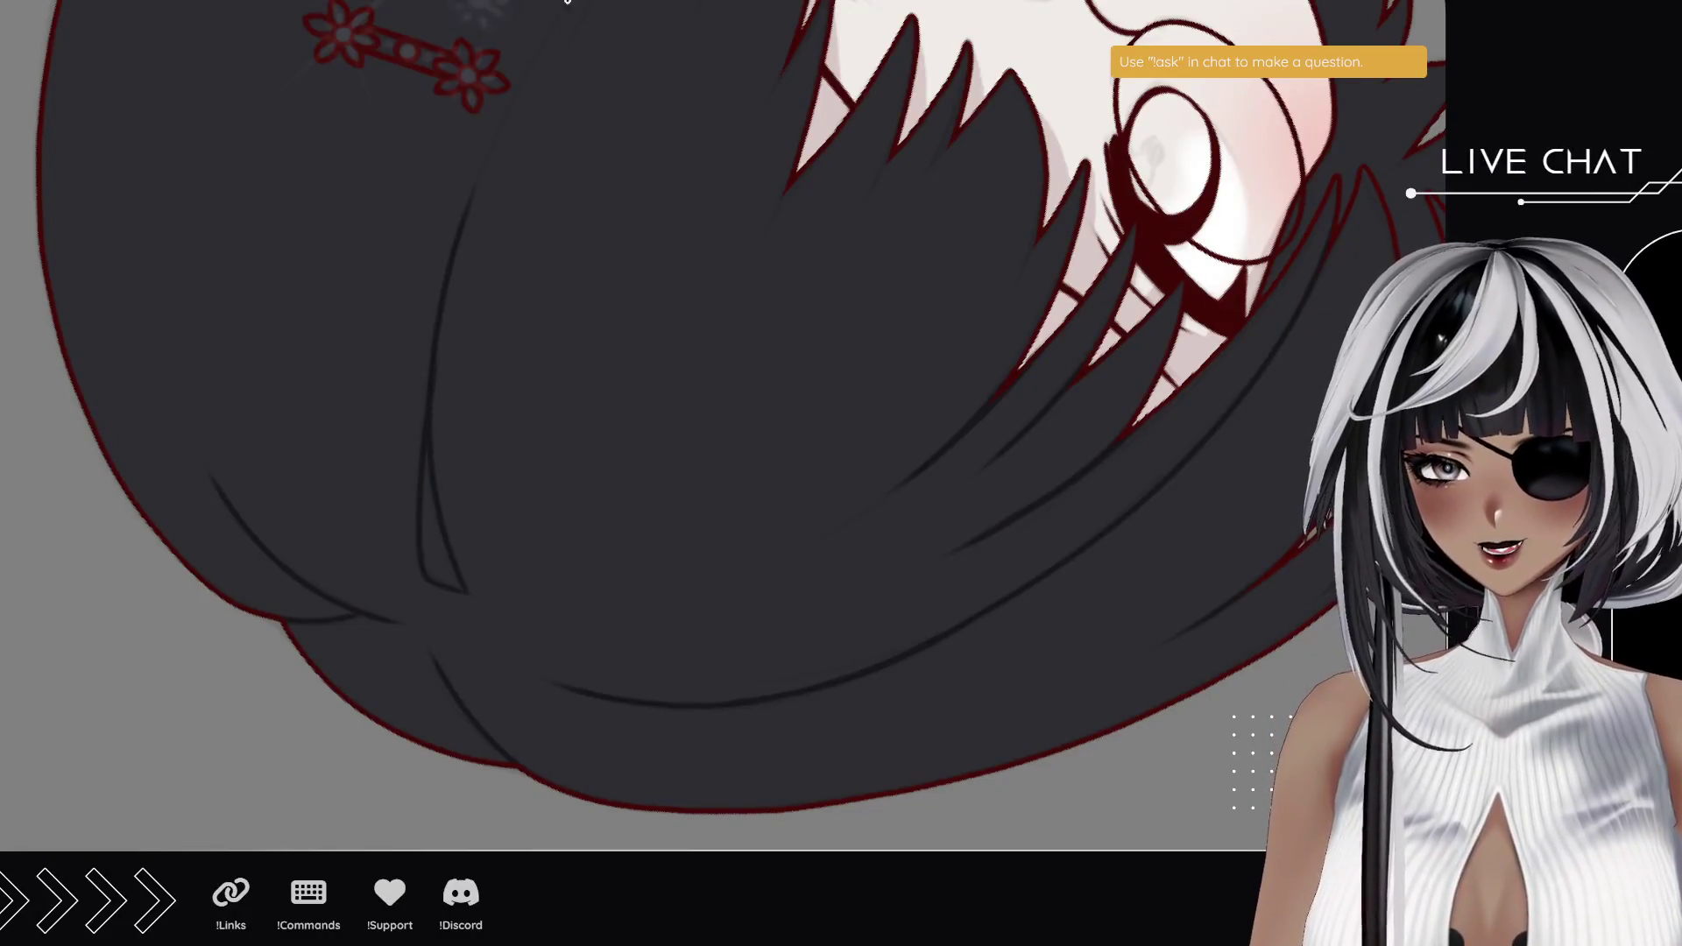
pyautogui.hotkey('ctrl', 'z')
pyautogui.moveTo(455, 584)
pyautogui.mouseDown()
pyautogui.moveTo(487, 172)
pyautogui.moveTo(439, 406)
pyautogui.moveTo(497, 316)
pyautogui.mouseUp()
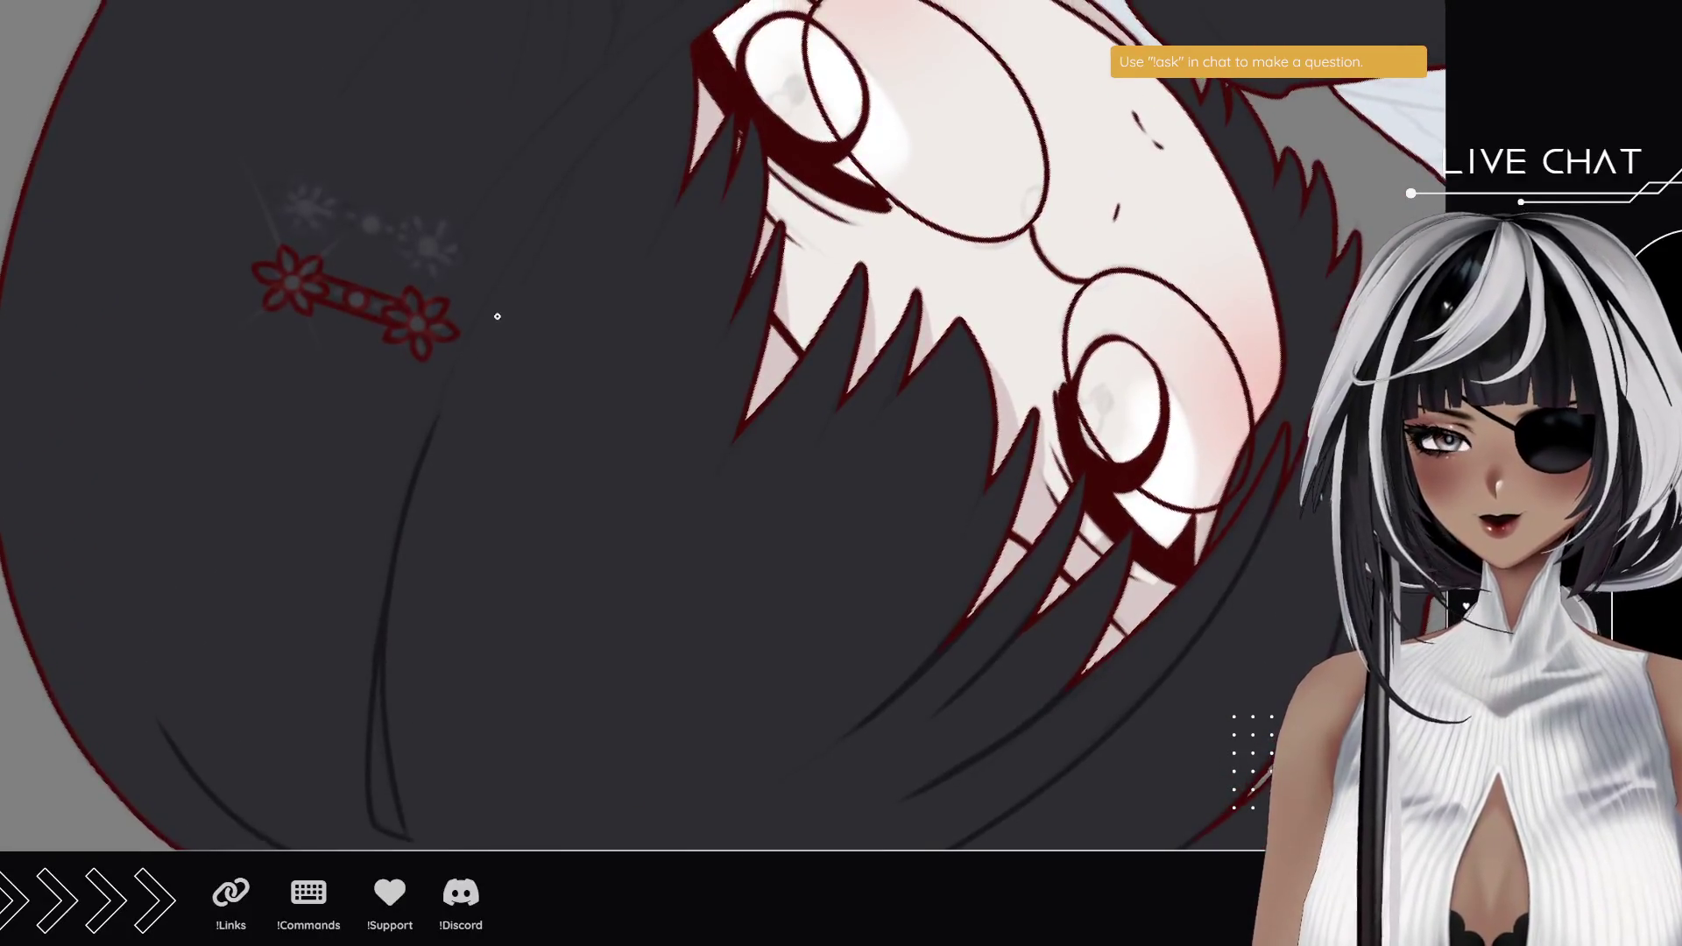
pyautogui.moveTo(416, 470); pyautogui.dragTo(649, 97)
pyautogui.hotkey('ctrl', 'z')
pyautogui.moveTo(431, 431); pyautogui.dragTo(691, 47)
# - Pan, zoom and rotate the view to bring the girl's ear into close view
pyautogui.moveTo(496, 334)
pyautogui.mouseDown()
pyautogui.moveTo(526, 301)
pyautogui.moveTo(514, 342)
pyautogui.mouseUp()
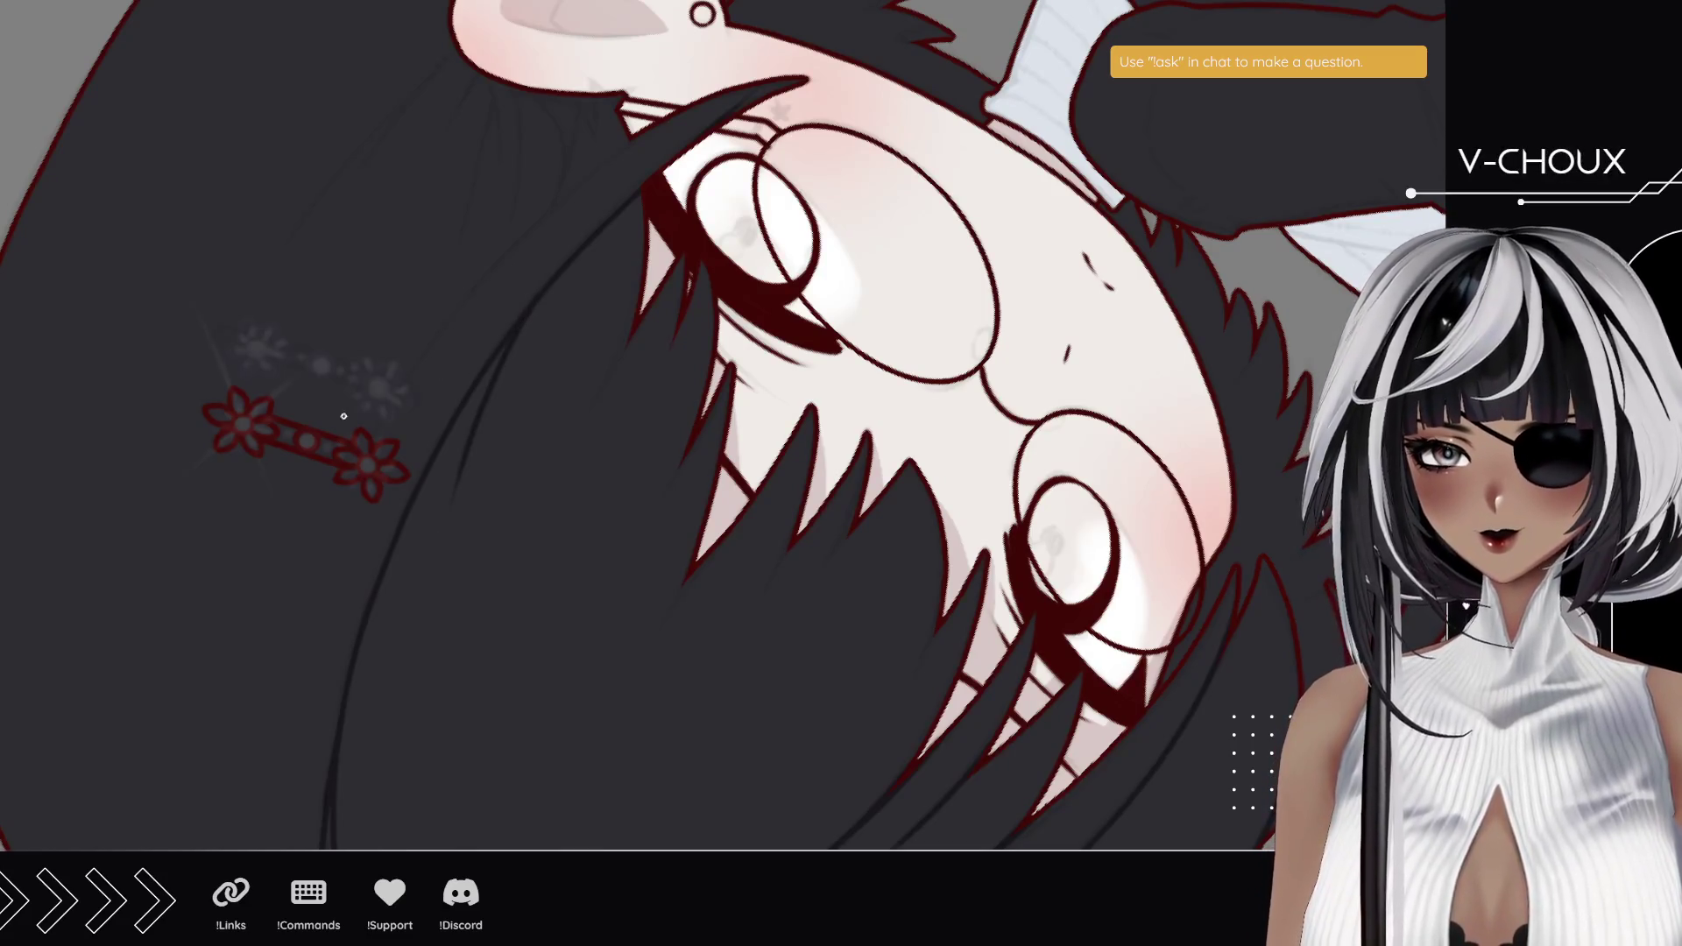
pyautogui.moveTo(250, 283)
pyautogui.mouseDown()
pyautogui.moveTo(196, 398)
pyautogui.moveTo(199, 458)
pyautogui.mouseUp()
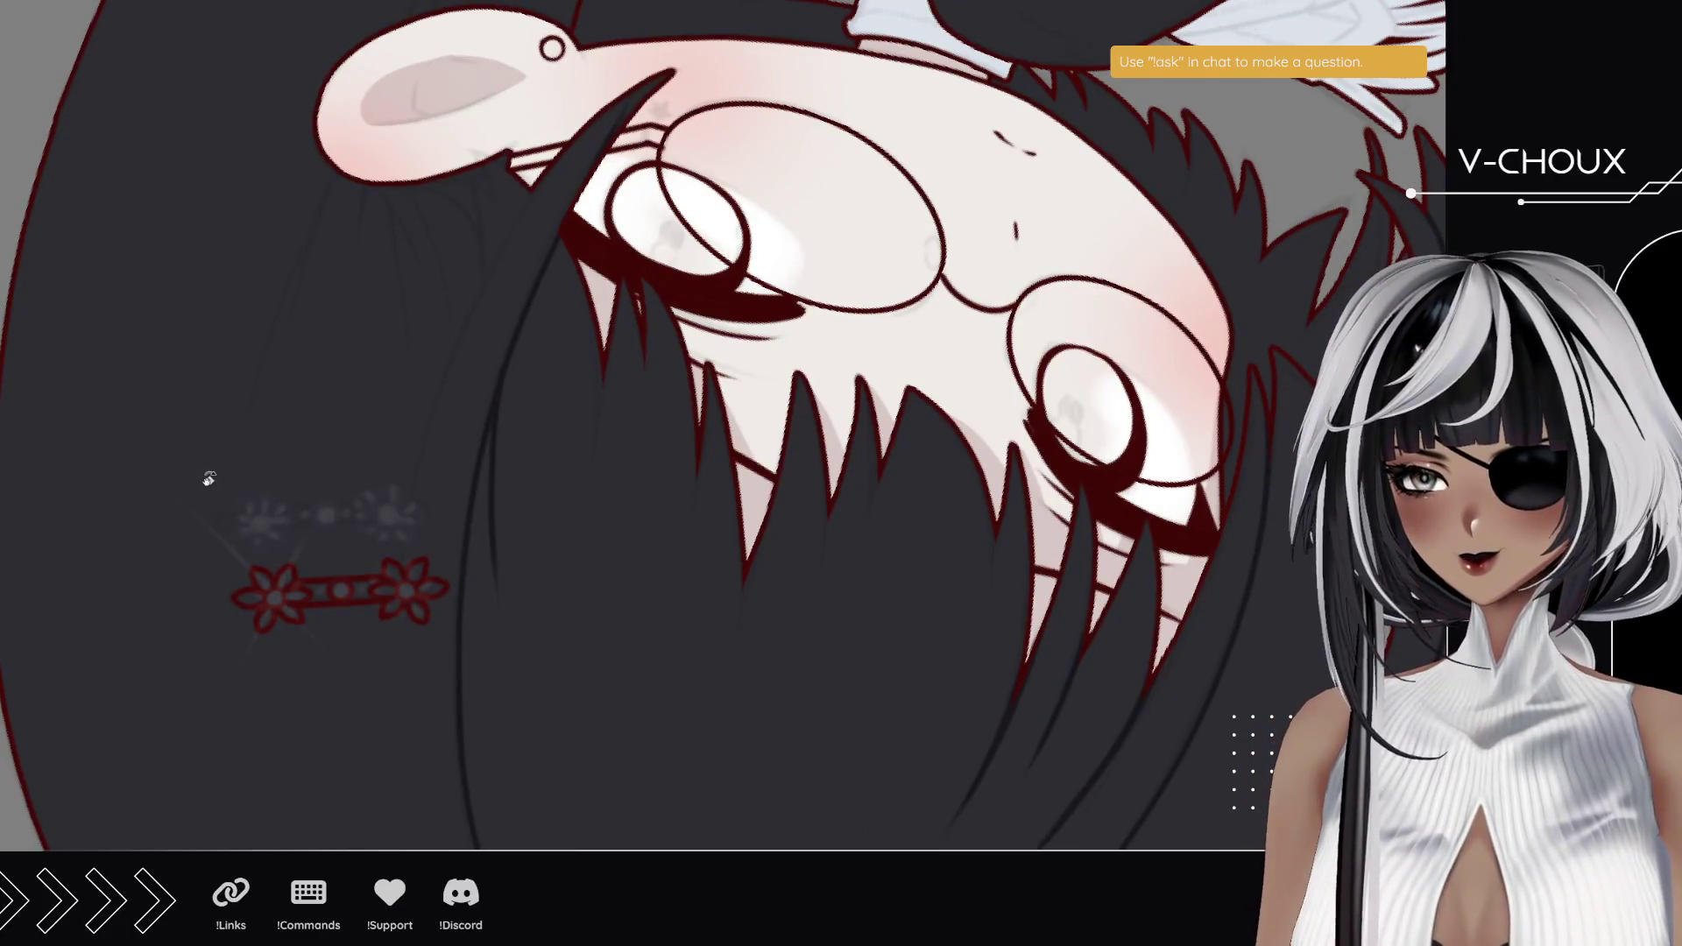
pyautogui.scroll(-3, 233, 559)
pyautogui.moveTo(233, 559)
pyautogui.mouseDown()
pyautogui.moveTo(219, 503)
pyautogui.moveTo(301, 537)
pyautogui.mouseUp()
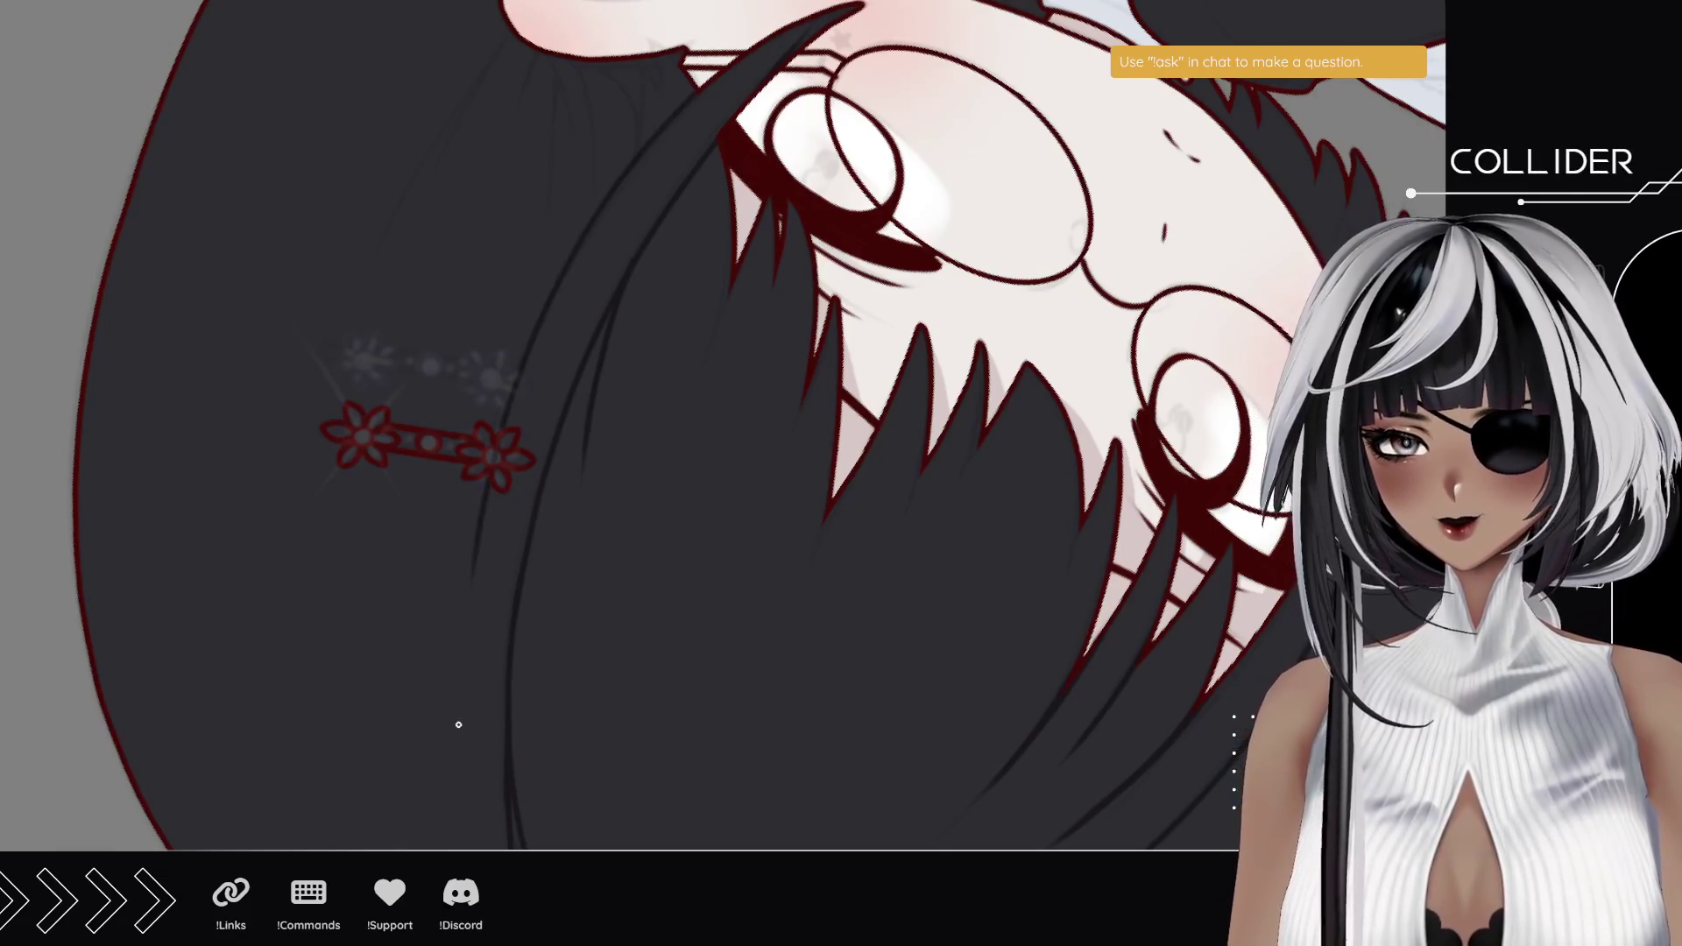
pyautogui.moveTo(718, 126); pyautogui.dragTo(590, 331)
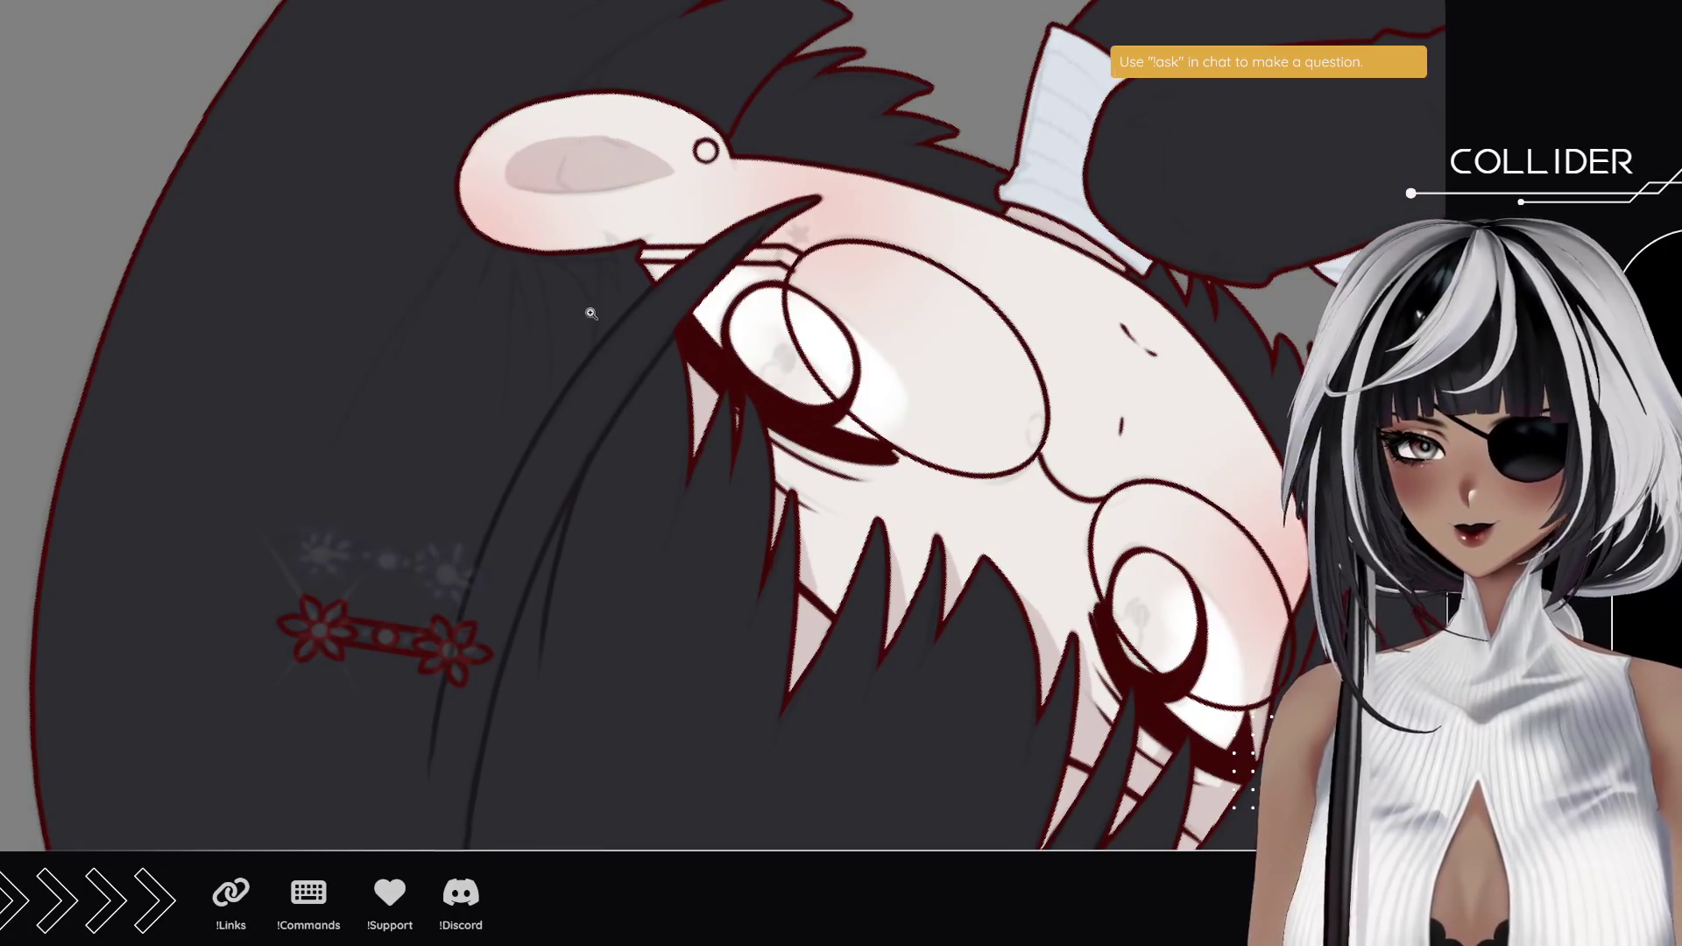
pyautogui.scroll(4, 578, 294)
pyautogui.moveTo(105, 348)
pyautogui.mouseDown()
pyautogui.moveTo(219, 561)
pyautogui.moveTo(394, 630)
pyautogui.moveTo(507, 593)
pyautogui.moveTo(452, 546)
pyautogui.mouseUp()
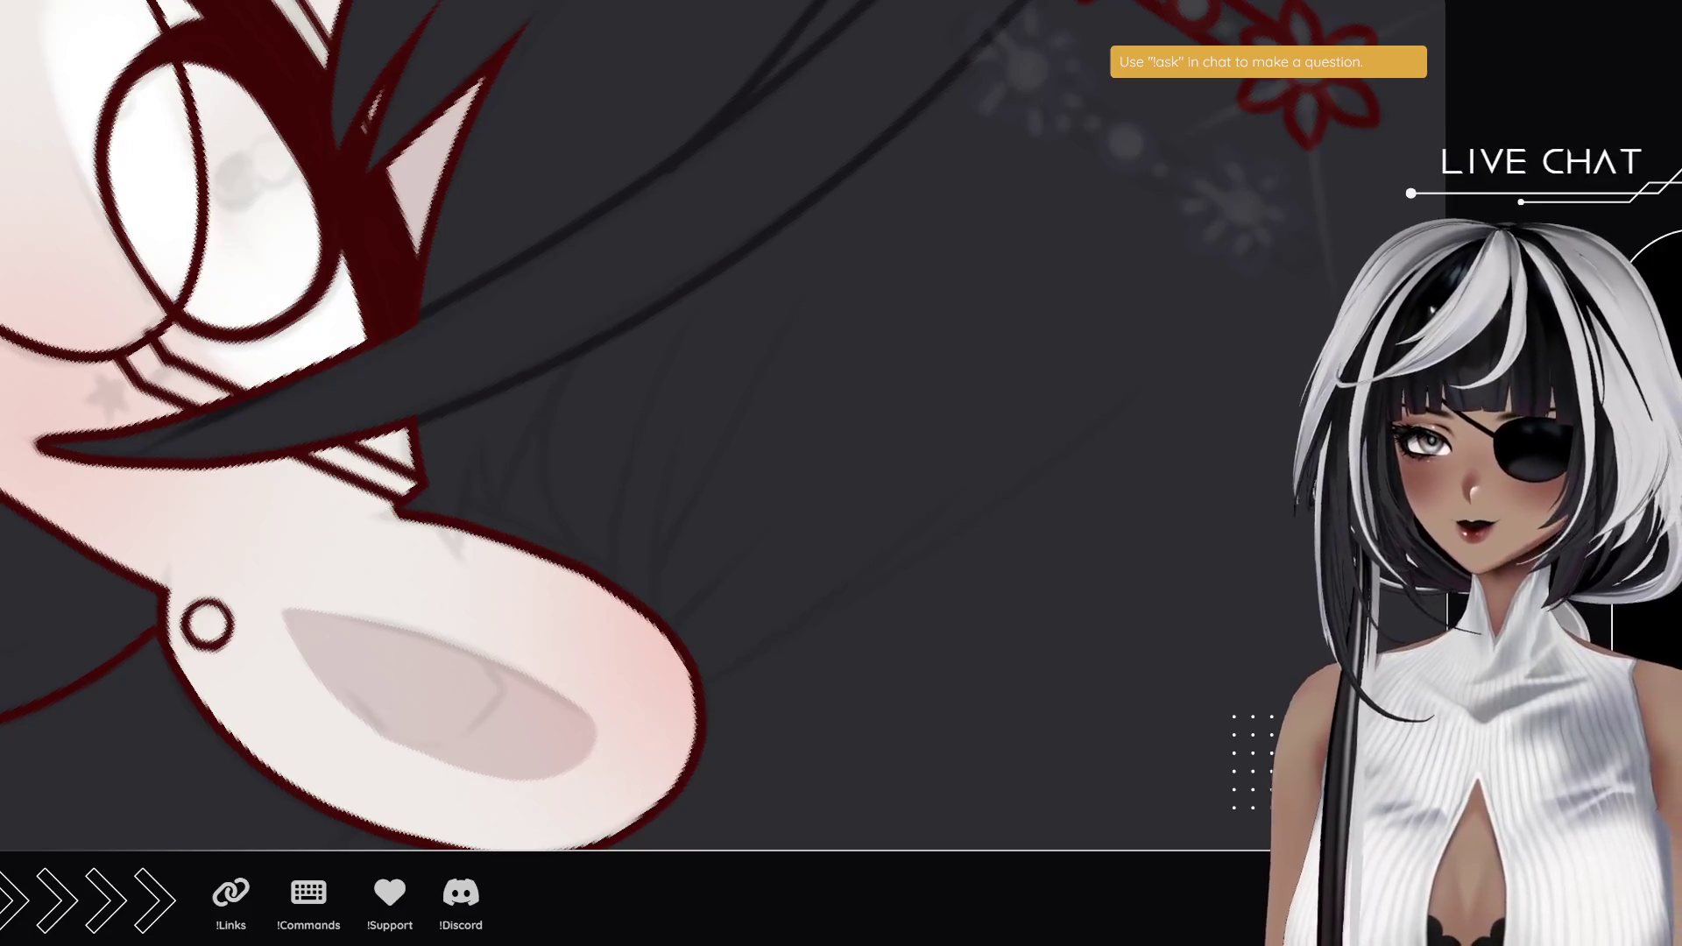
# - Draw a thin strand beside the ear, shade the selected ear-tip area dark, then deselect
pyautogui.moveTo(422, 448)
pyautogui.mouseDown()
pyautogui.moveTo(471, 580)
pyautogui.moveTo(474, 451)
pyautogui.moveTo(438, 444)
pyautogui.mouseUp()
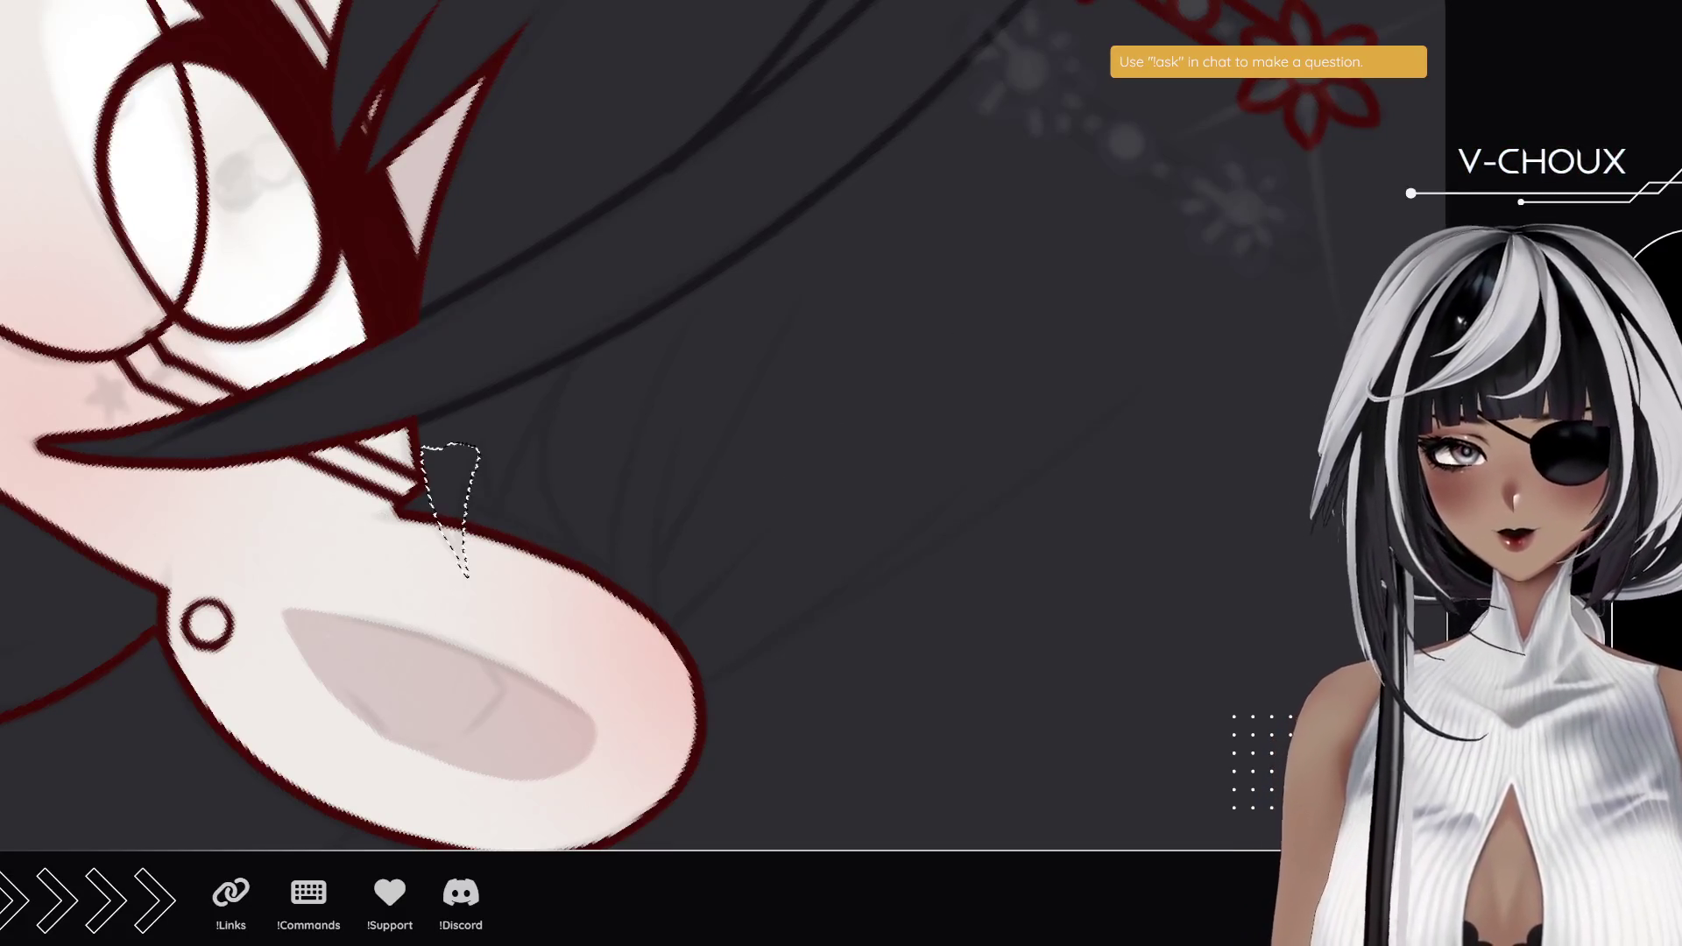
pyautogui.moveTo(438, 521); pyautogui.dragTo(472, 583)
pyautogui.moveTo(444, 481); pyautogui.dragTo(458, 564)
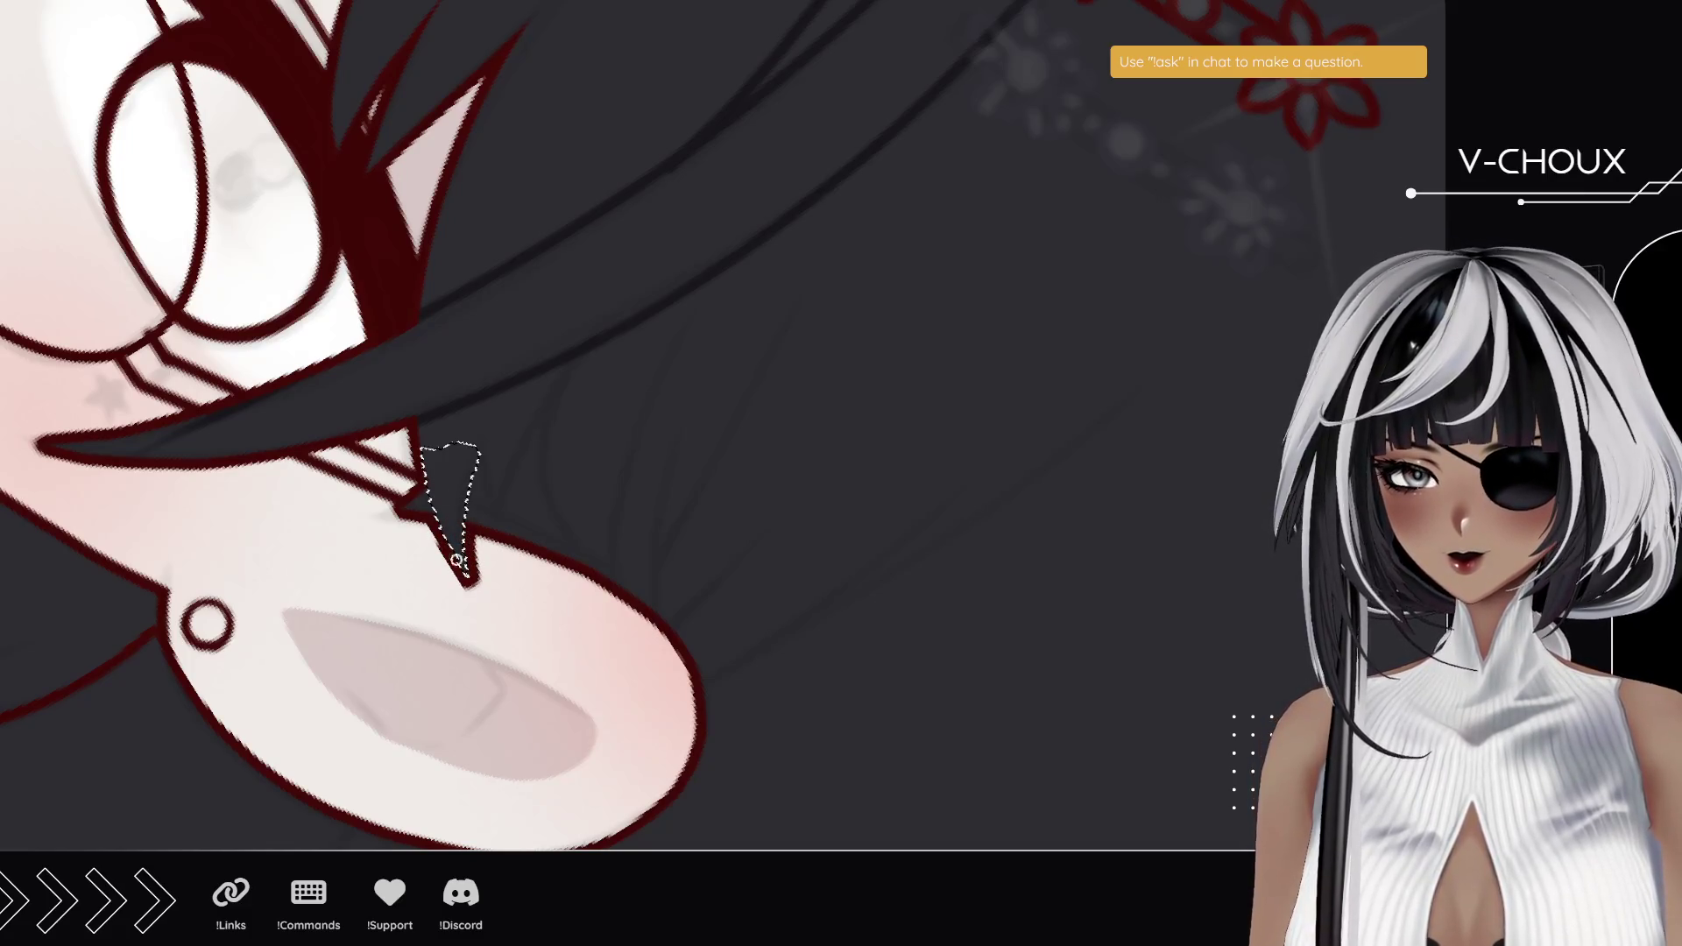
pyautogui.hotkey('ctrl', 'd')
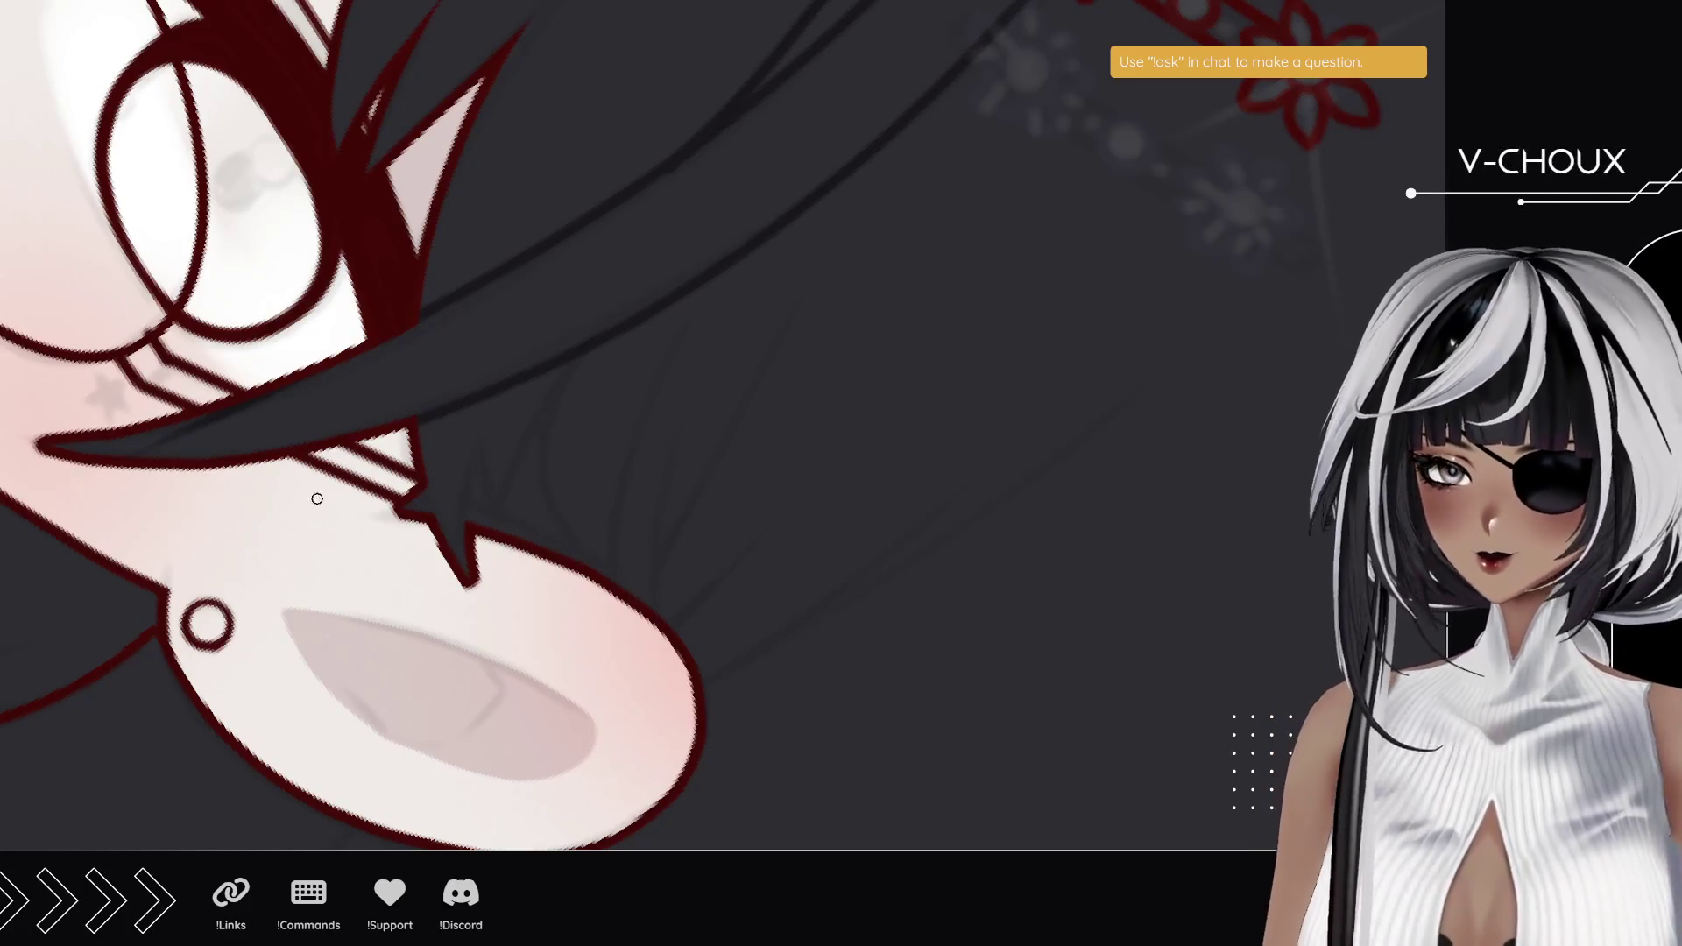
# - Add a dark touch at the ear tip and short hair strands above and beside it
pyautogui.moveTo(433, 530); pyautogui.dragTo(412, 410)
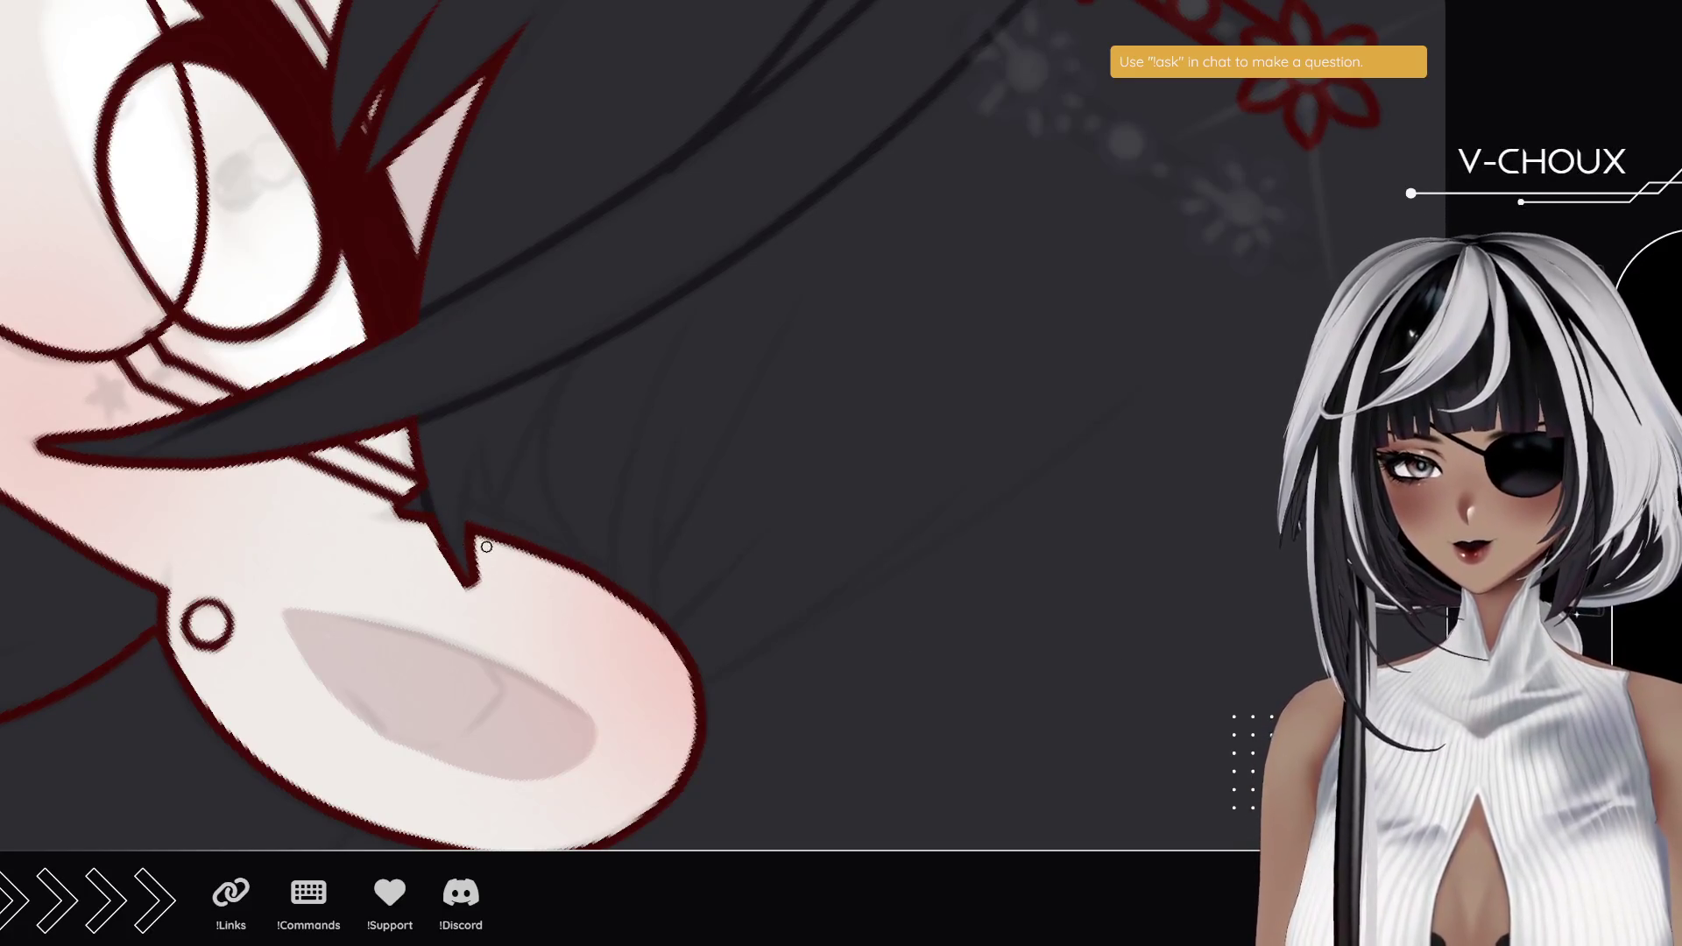
pyautogui.moveTo(469, 523)
pyautogui.mouseDown()
pyautogui.moveTo(484, 439)
pyautogui.moveTo(503, 524)
pyautogui.moveTo(481, 402)
pyautogui.mouseUp()
pyautogui.hotkey('ctrl', 'z')
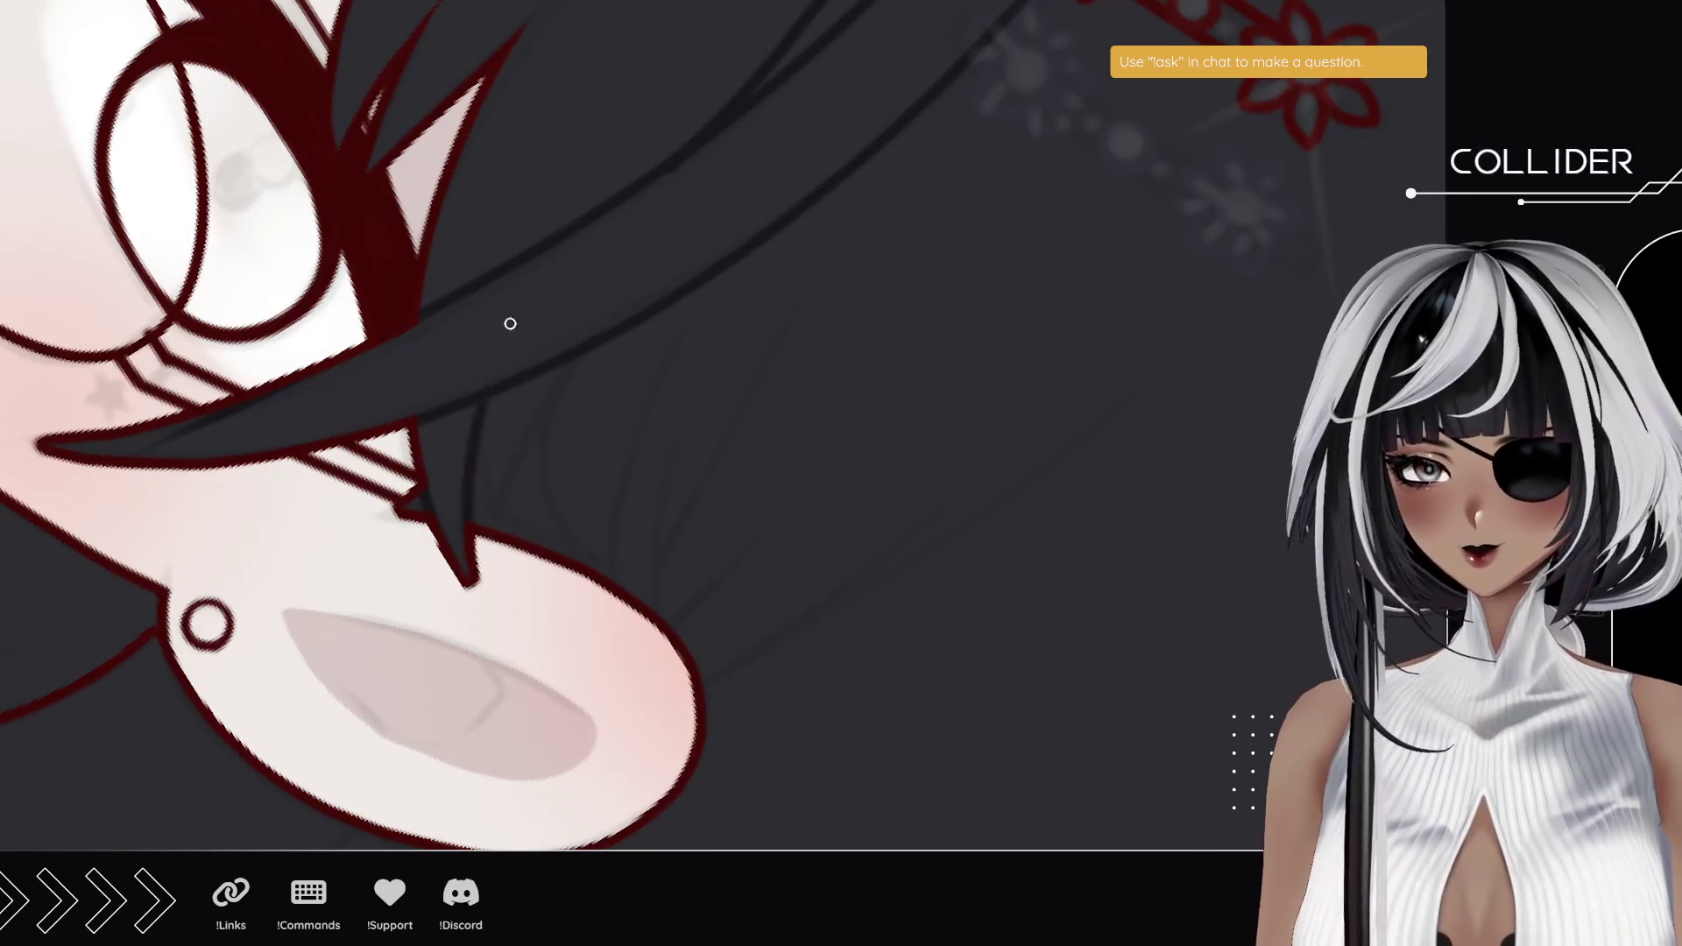
pyautogui.hotkey('ctrl', 'z')
pyautogui.moveTo(473, 517); pyautogui.dragTo(480, 401)
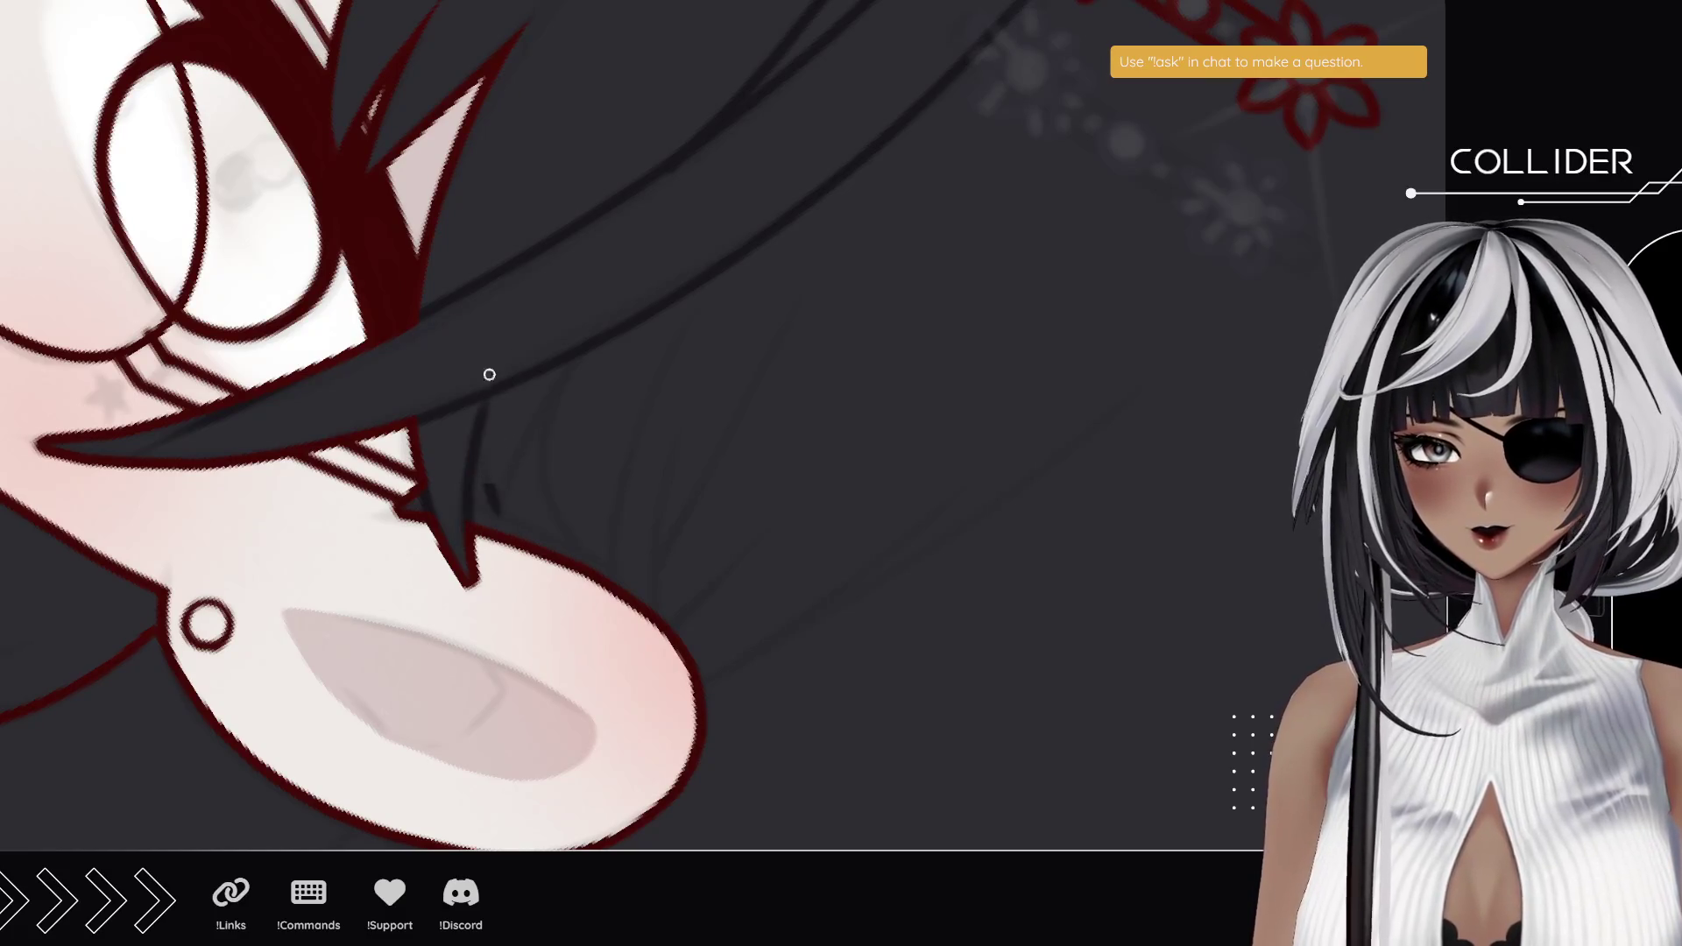
pyautogui.moveTo(498, 510); pyautogui.dragTo(559, 372)
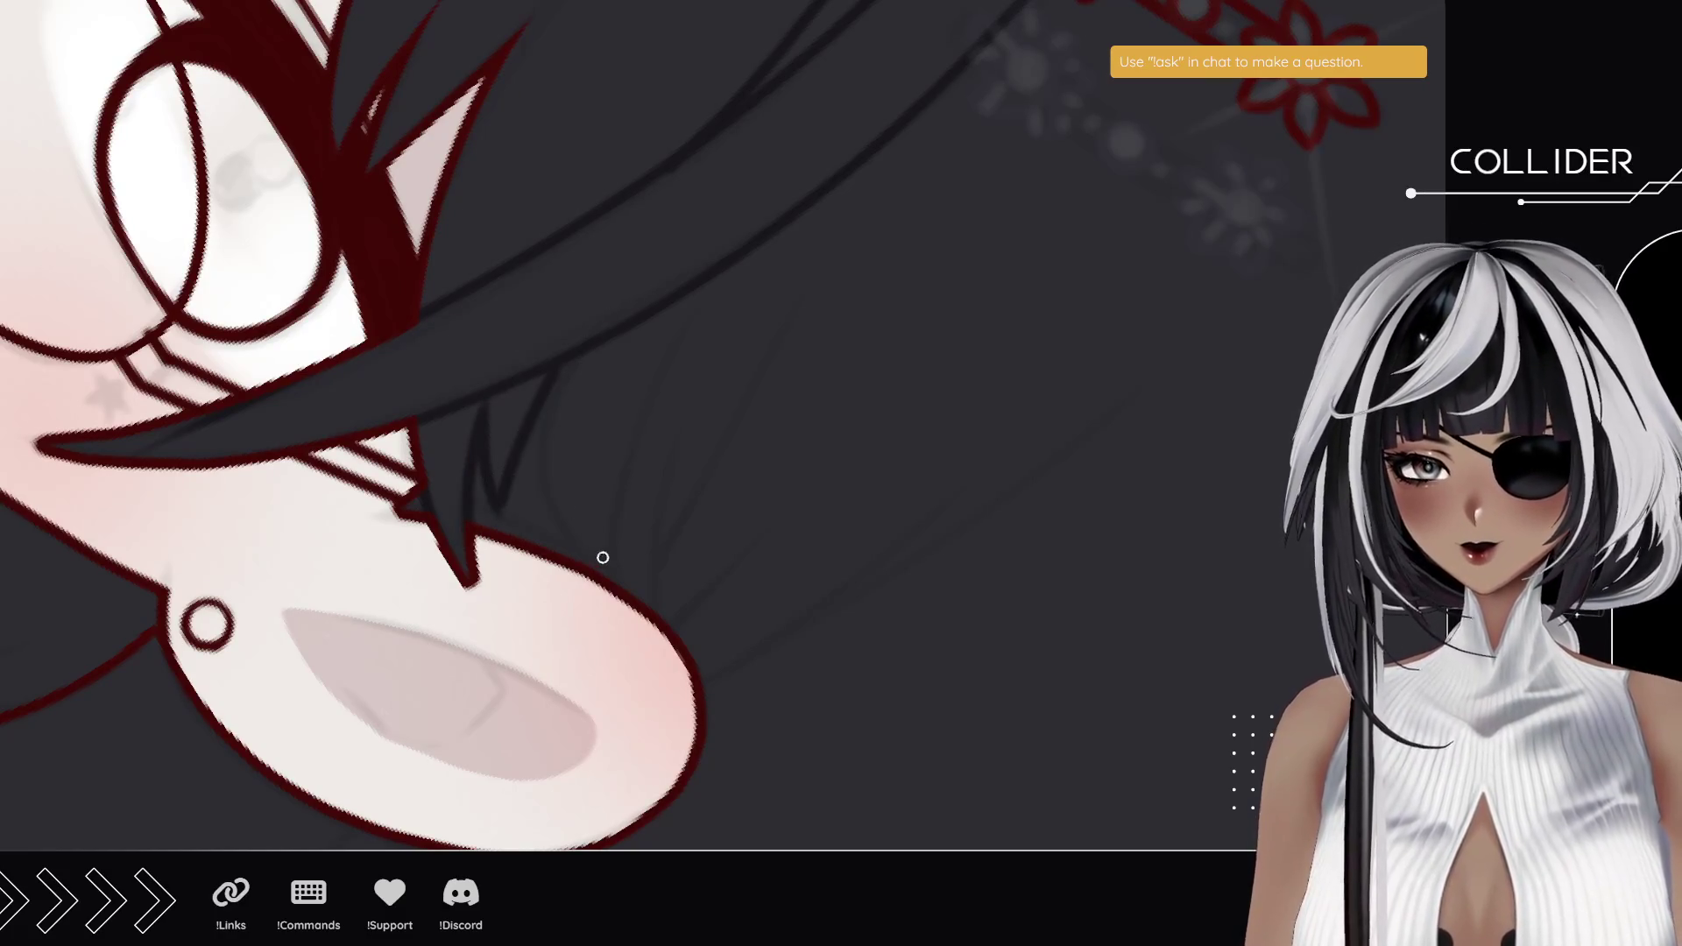
pyautogui.moveTo(591, 565); pyautogui.dragTo(564, 386)
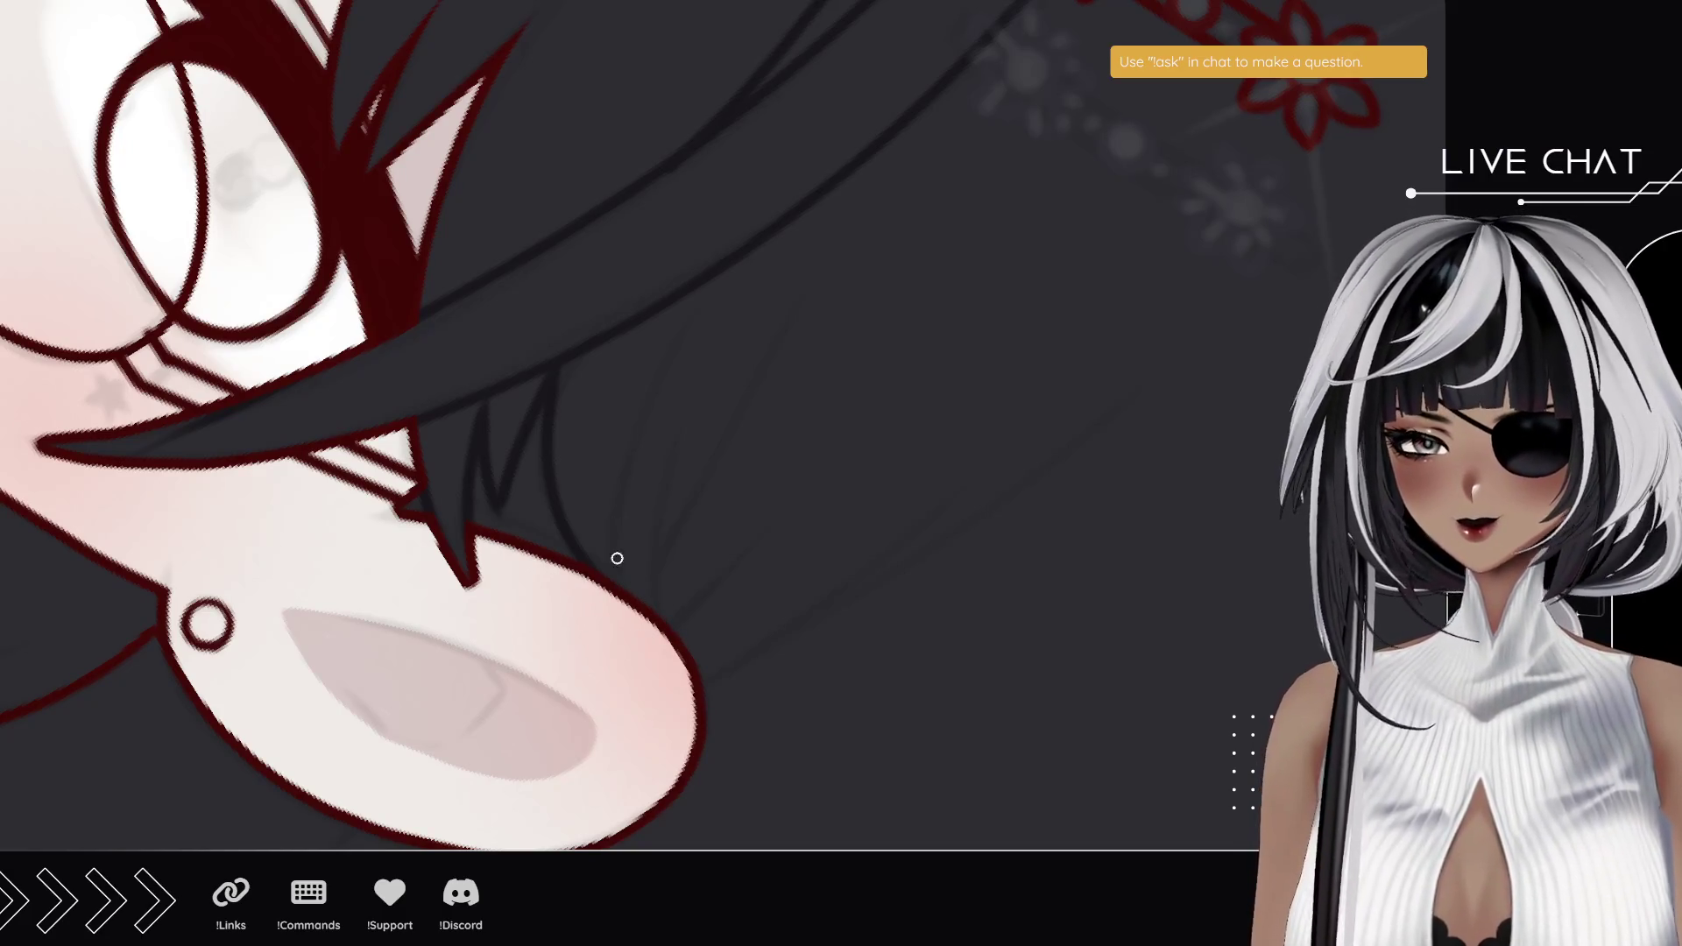
# - Draw long curved strands sweeping through the hair below the ear, redrawing the misplaced ones
pyautogui.moveTo(624, 596); pyautogui.dragTo(713, 279)
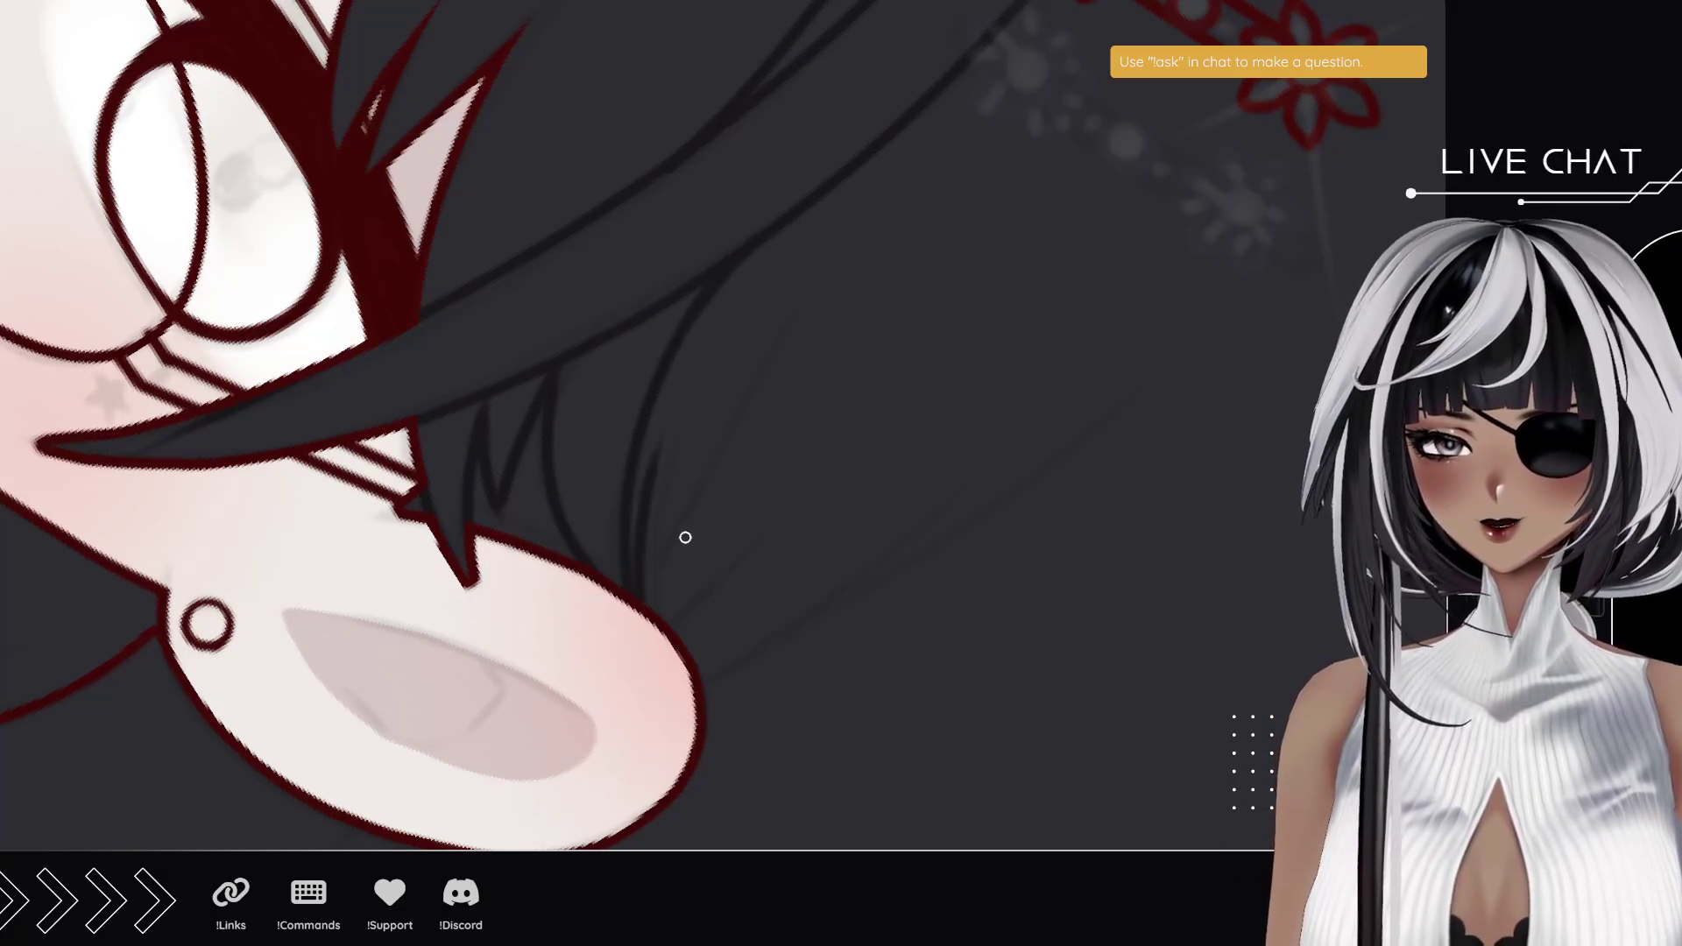
pyautogui.hotkey('ctrl', 'z')
pyautogui.moveTo(655, 623); pyautogui.dragTo(710, 426)
pyautogui.moveTo(650, 601); pyautogui.dragTo(880, 197)
pyautogui.hotkey('ctrl', 'z')
pyautogui.moveTo(660, 575); pyautogui.dragTo(833, 279)
pyautogui.moveTo(675, 624); pyautogui.dragTo(768, 530)
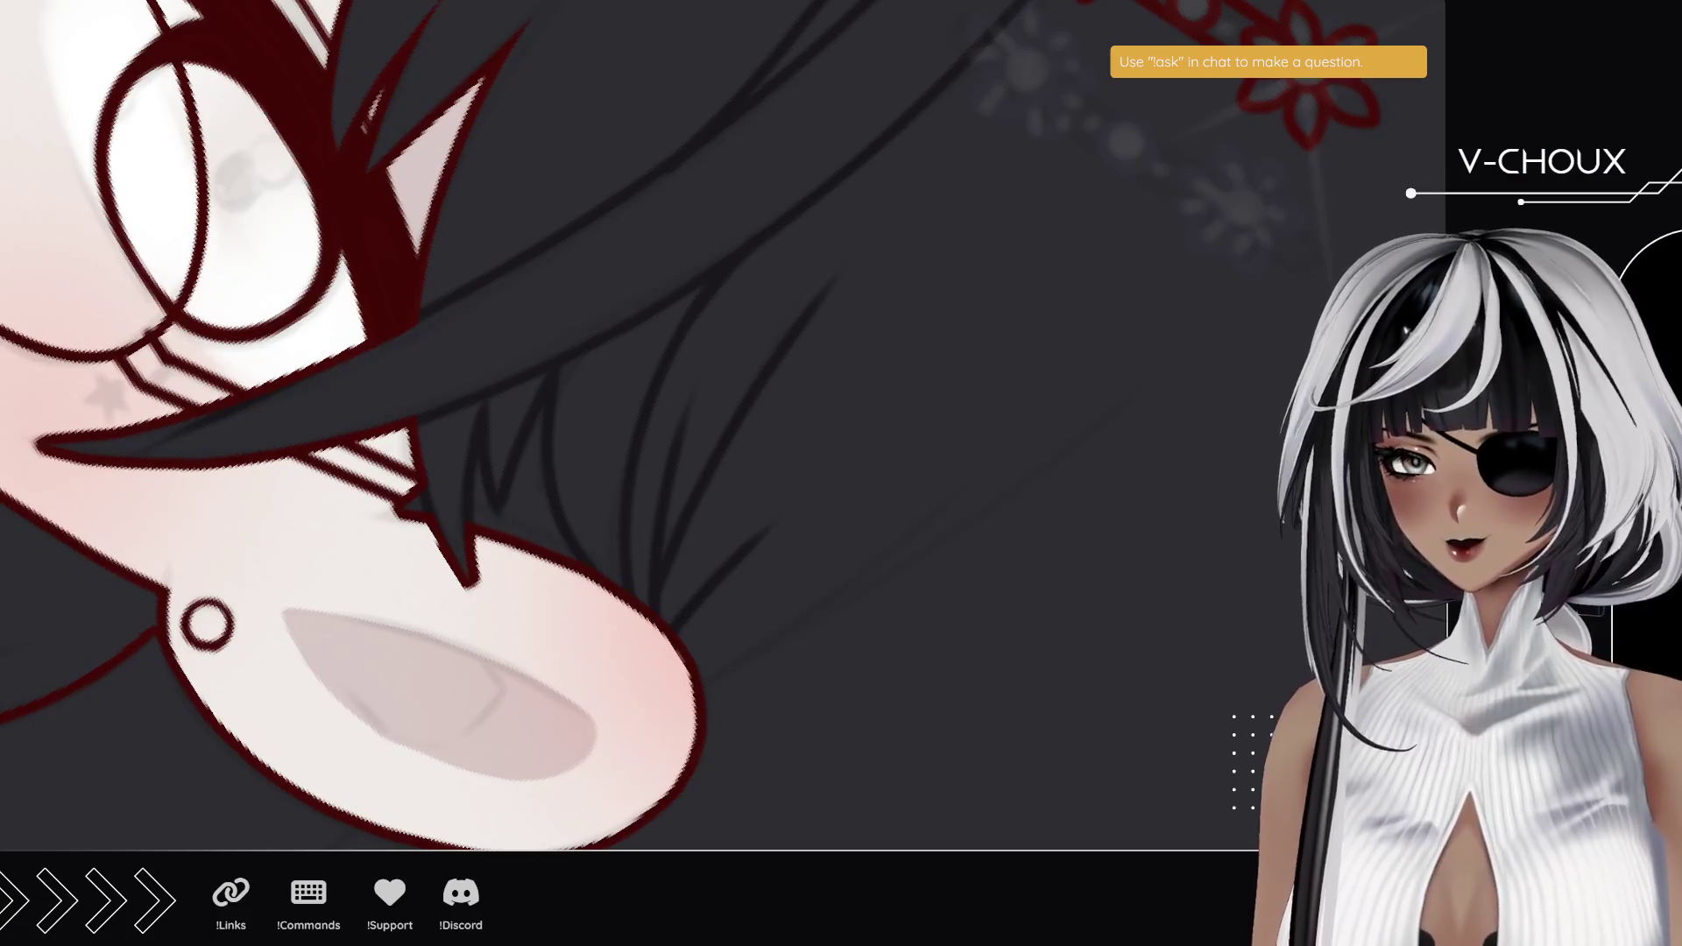
pyautogui.moveTo(546, 714)
pyautogui.mouseDown()
pyautogui.moveTo(713, 406)
pyautogui.moveTo(747, 396)
pyautogui.mouseUp()
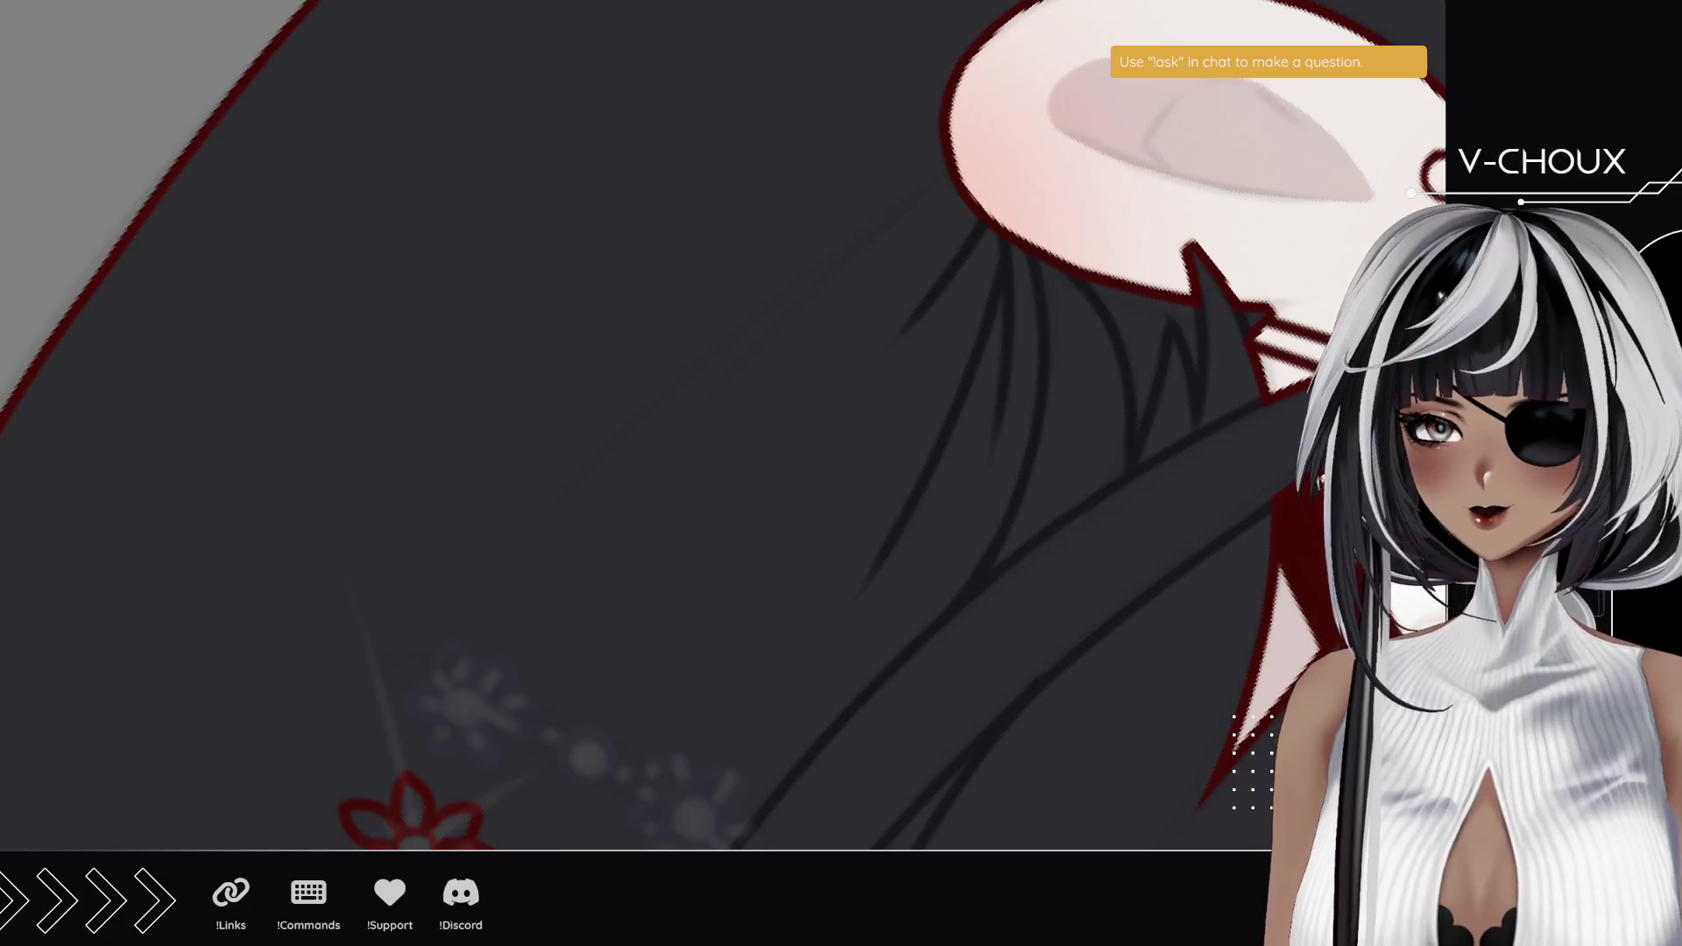
# - Draw a long strand down across the hair behind the ear, toggling undo/redo before keeping it
pyautogui.moveTo(946, 171); pyautogui.dragTo(469, 673)
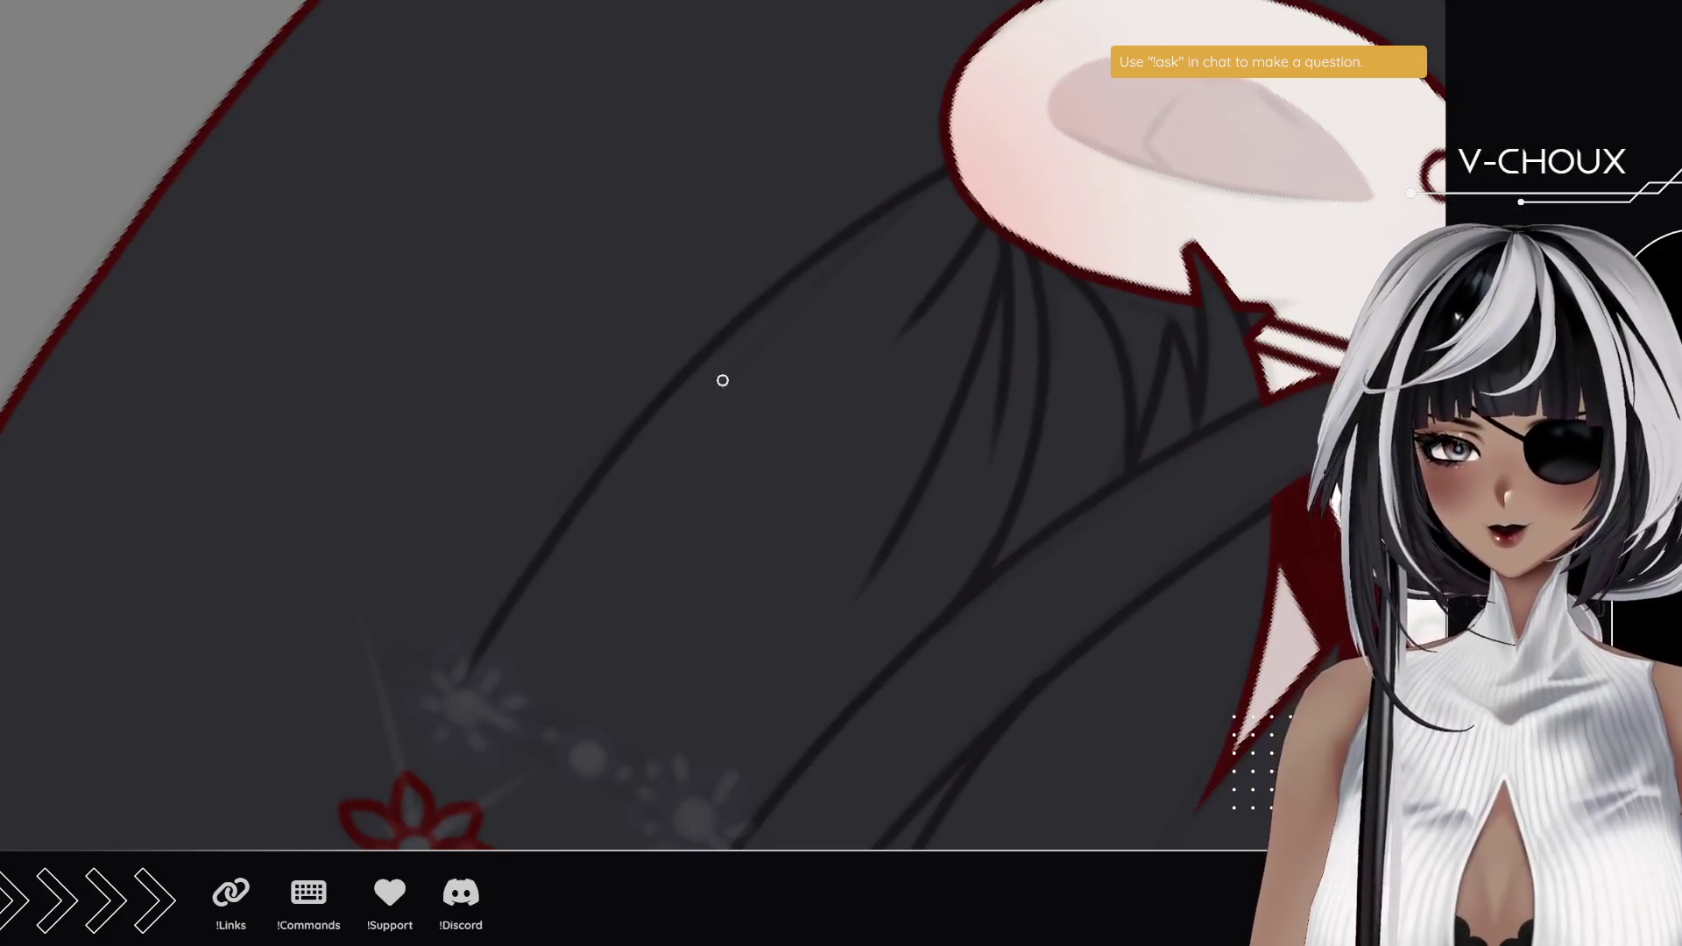
pyautogui.hotkey('ctrl', 'z')
pyautogui.hotkey('ctrl', 'y')
pyautogui.hotkey('ctrl', 'z')
pyautogui.hotkey('ctrl', 'y')
pyautogui.hotkey('ctrl', 'z')
pyautogui.hotkey('ctrl', 'y')
pyautogui.hotkey('ctrl', 'z')
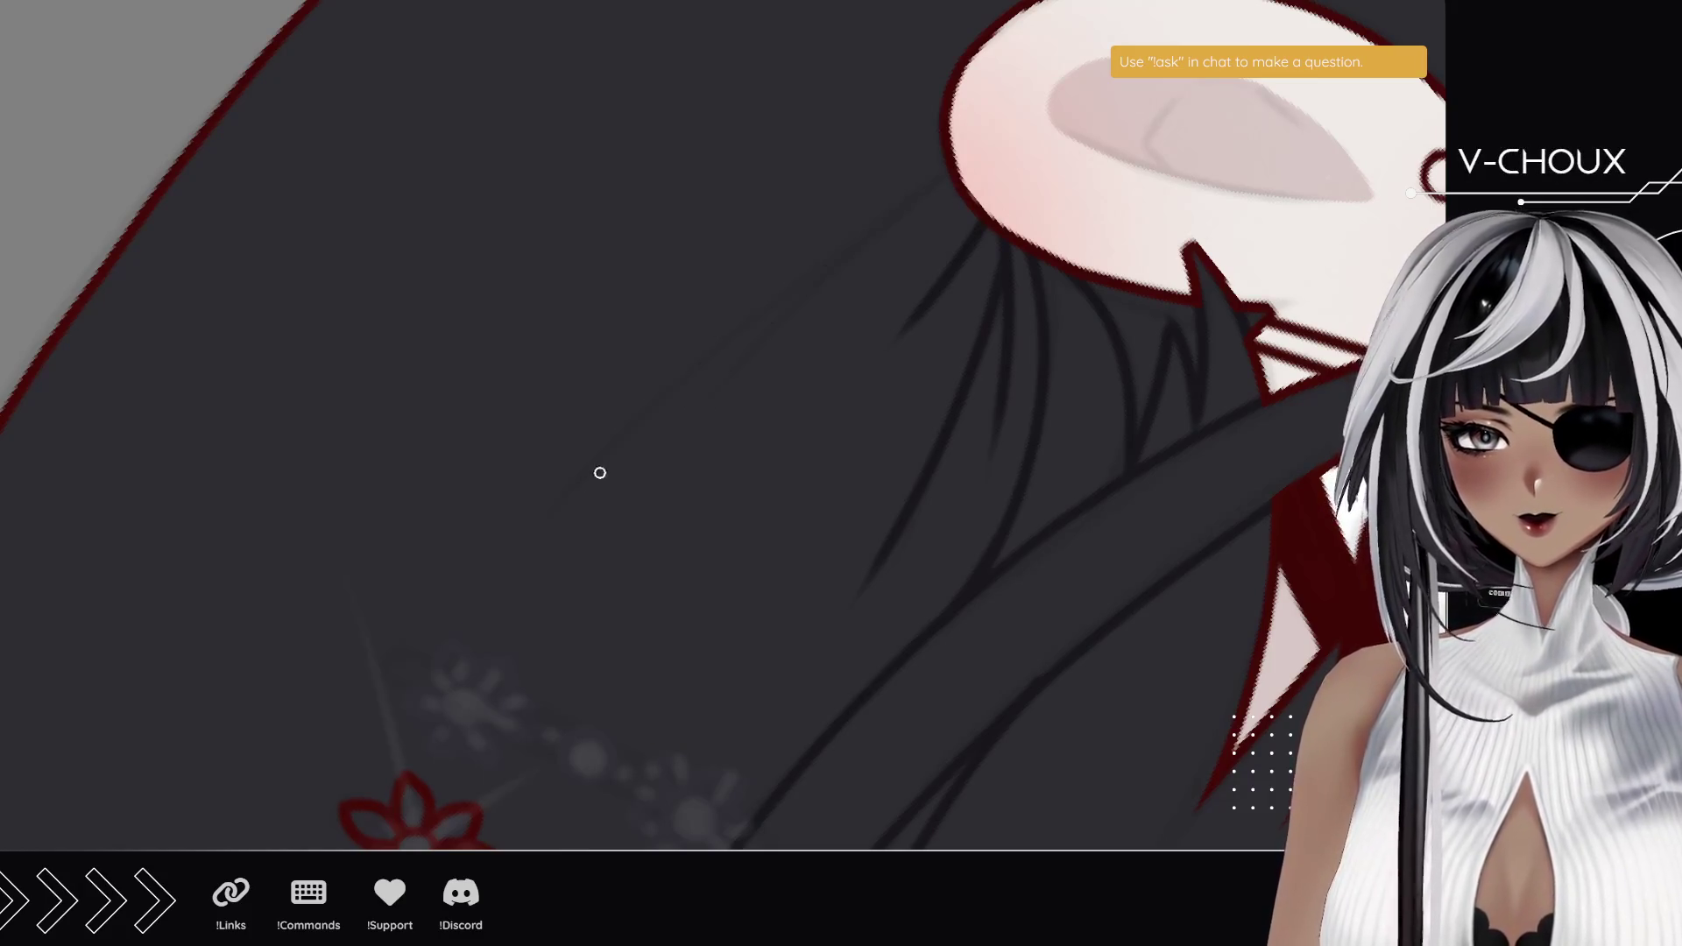
pyautogui.hotkey('ctrl', 'y')
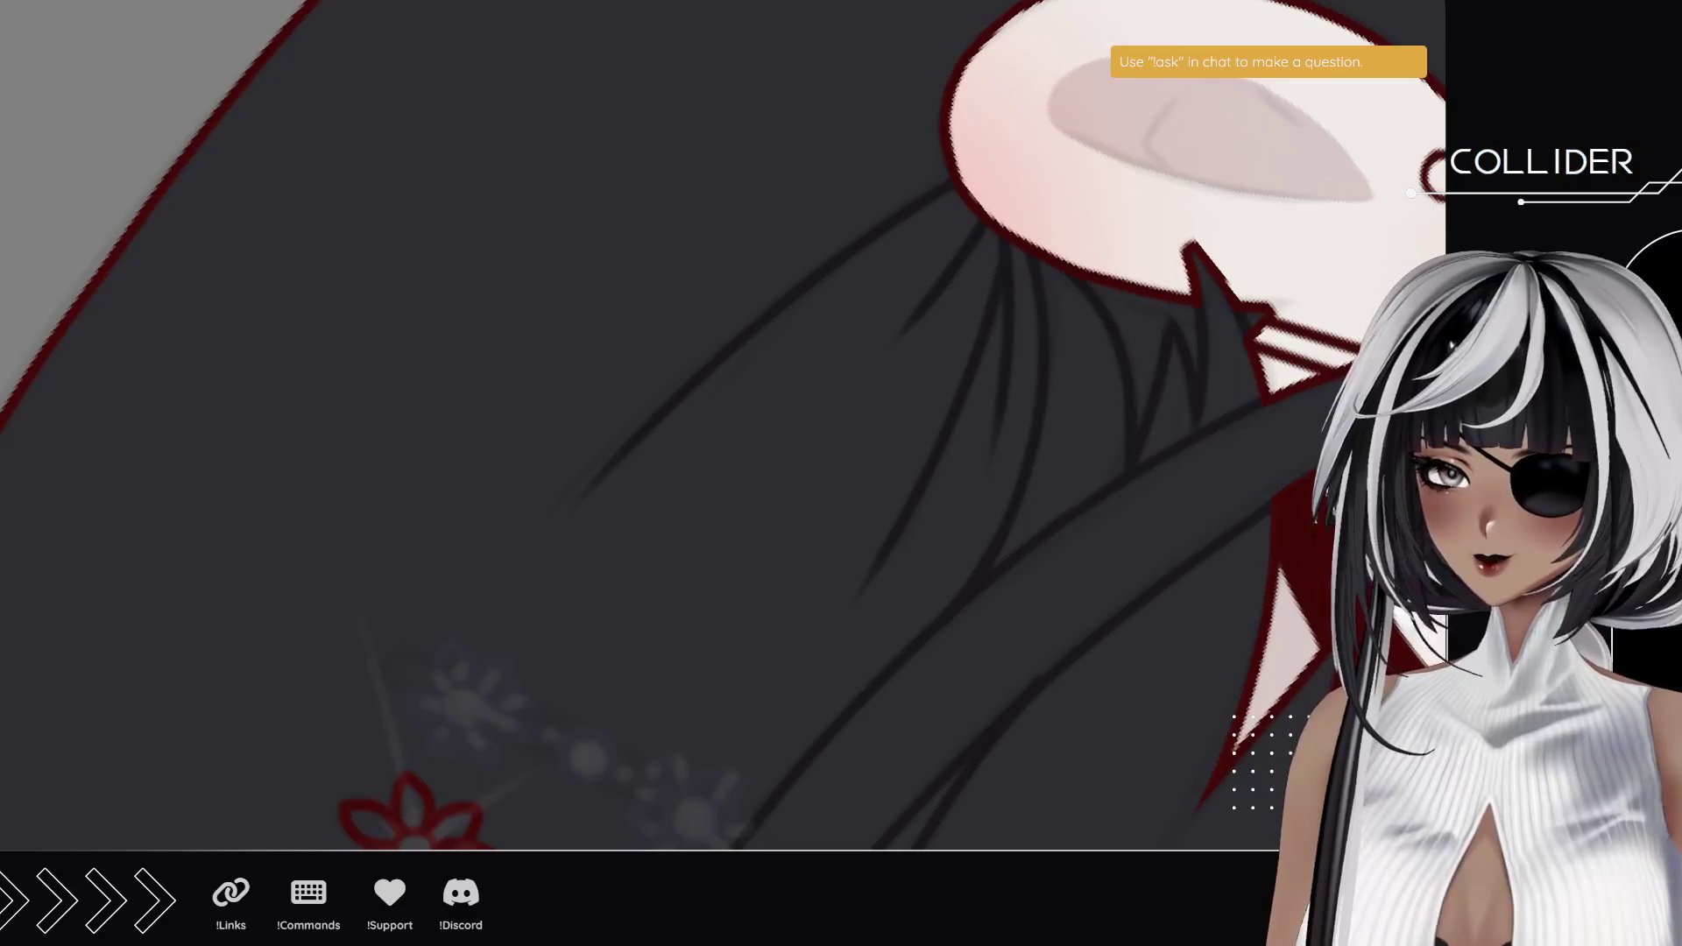
# - Reset the canvas rotation and fit the whole character in the window
pyautogui.hotkey('ctrl', '@')
pyautogui.hotkey('ctrl', '0')
pyautogui.moveTo(574, 568); pyautogui.dragTo(784, 624)
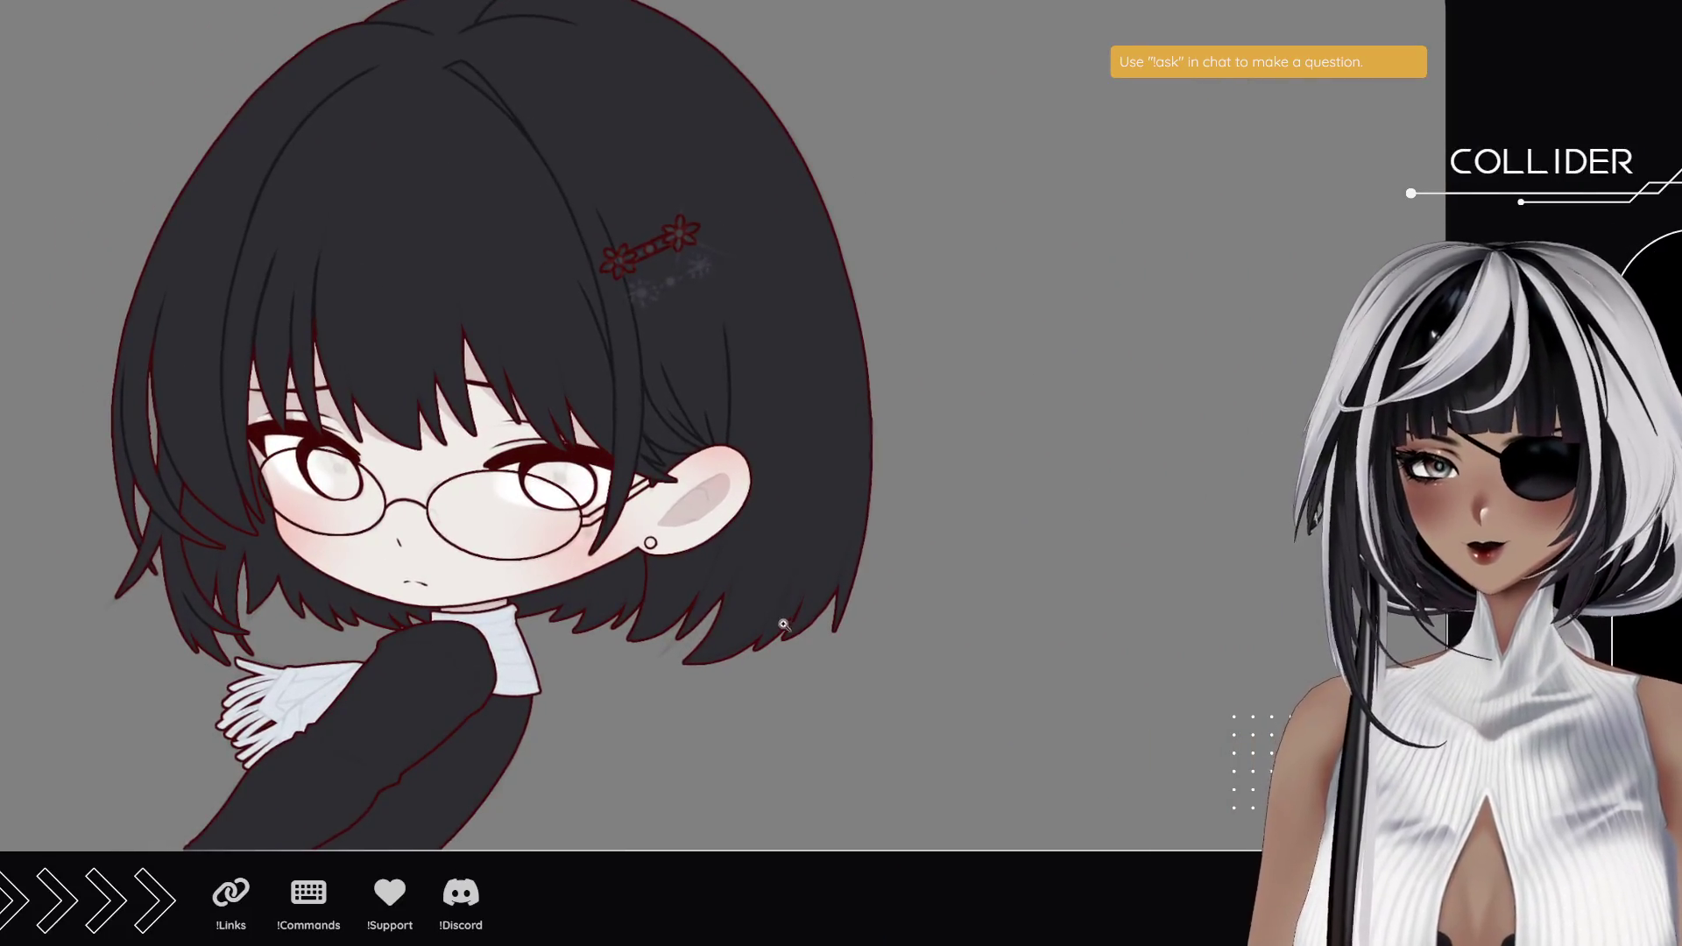
# - Zoom in on the hair tips by the ear and draw a strand along the hair edge
pyautogui.click(784, 625)
pyautogui.click(631, 613)
pyautogui.click(350, 605)
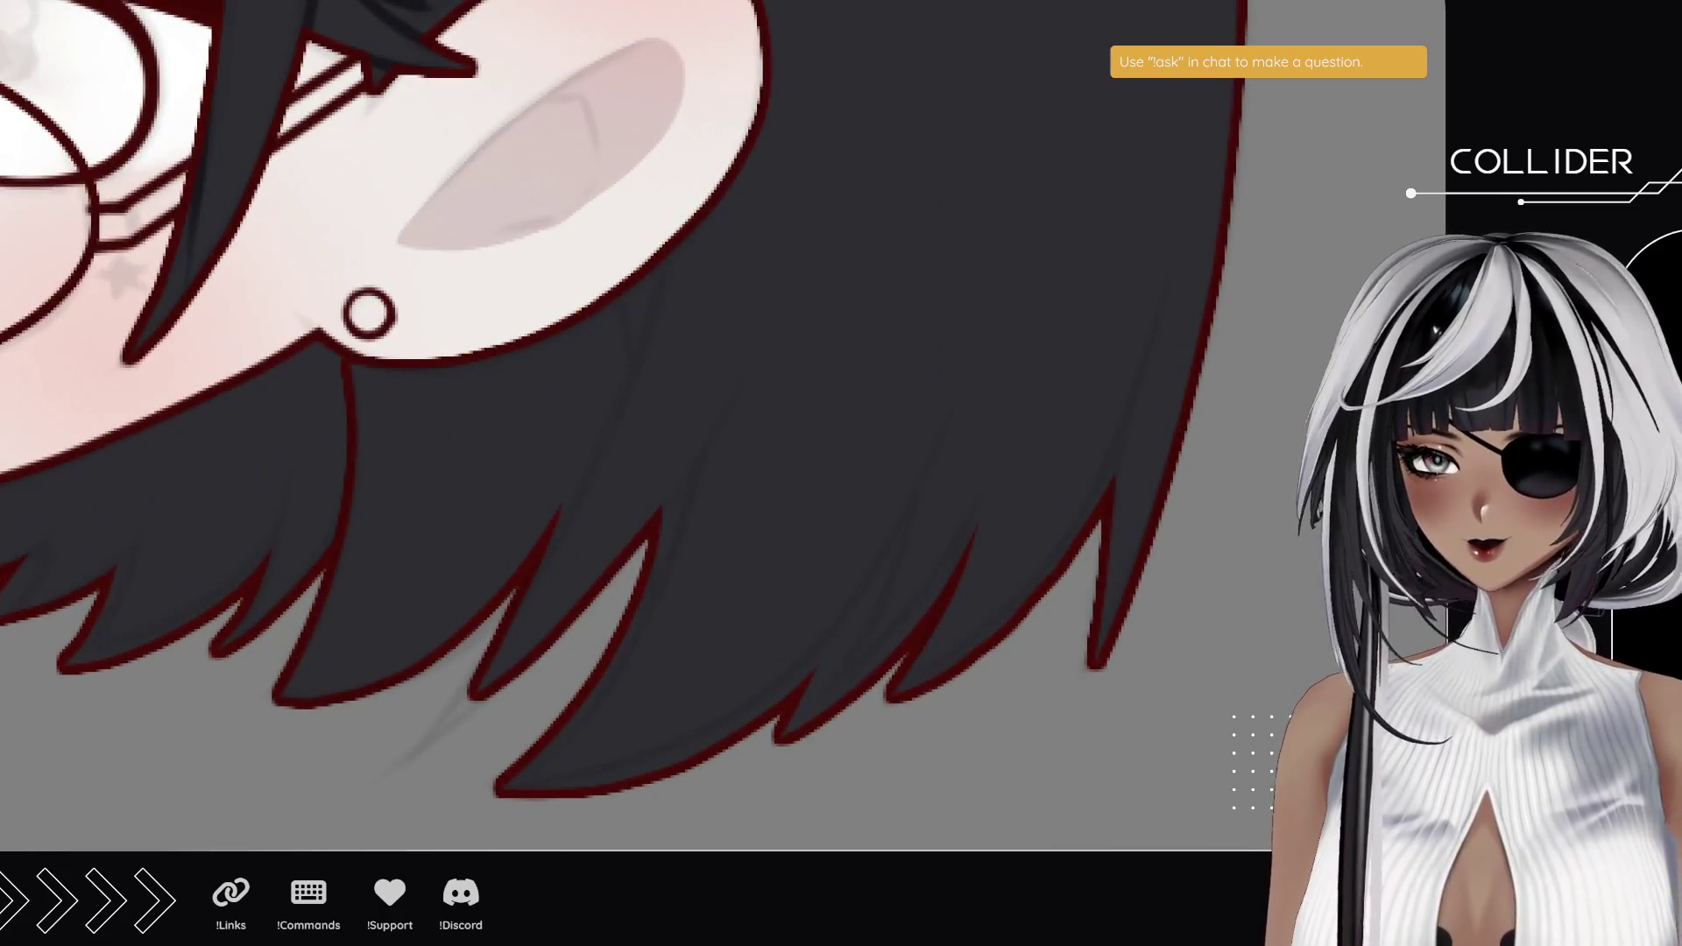
pyautogui.moveTo(503, 728); pyautogui.dragTo(192, 425)
pyautogui.moveTo(729, 115)
pyautogui.mouseDown()
pyautogui.moveTo(669, 364)
pyautogui.moveTo(511, 417)
pyautogui.mouseUp()
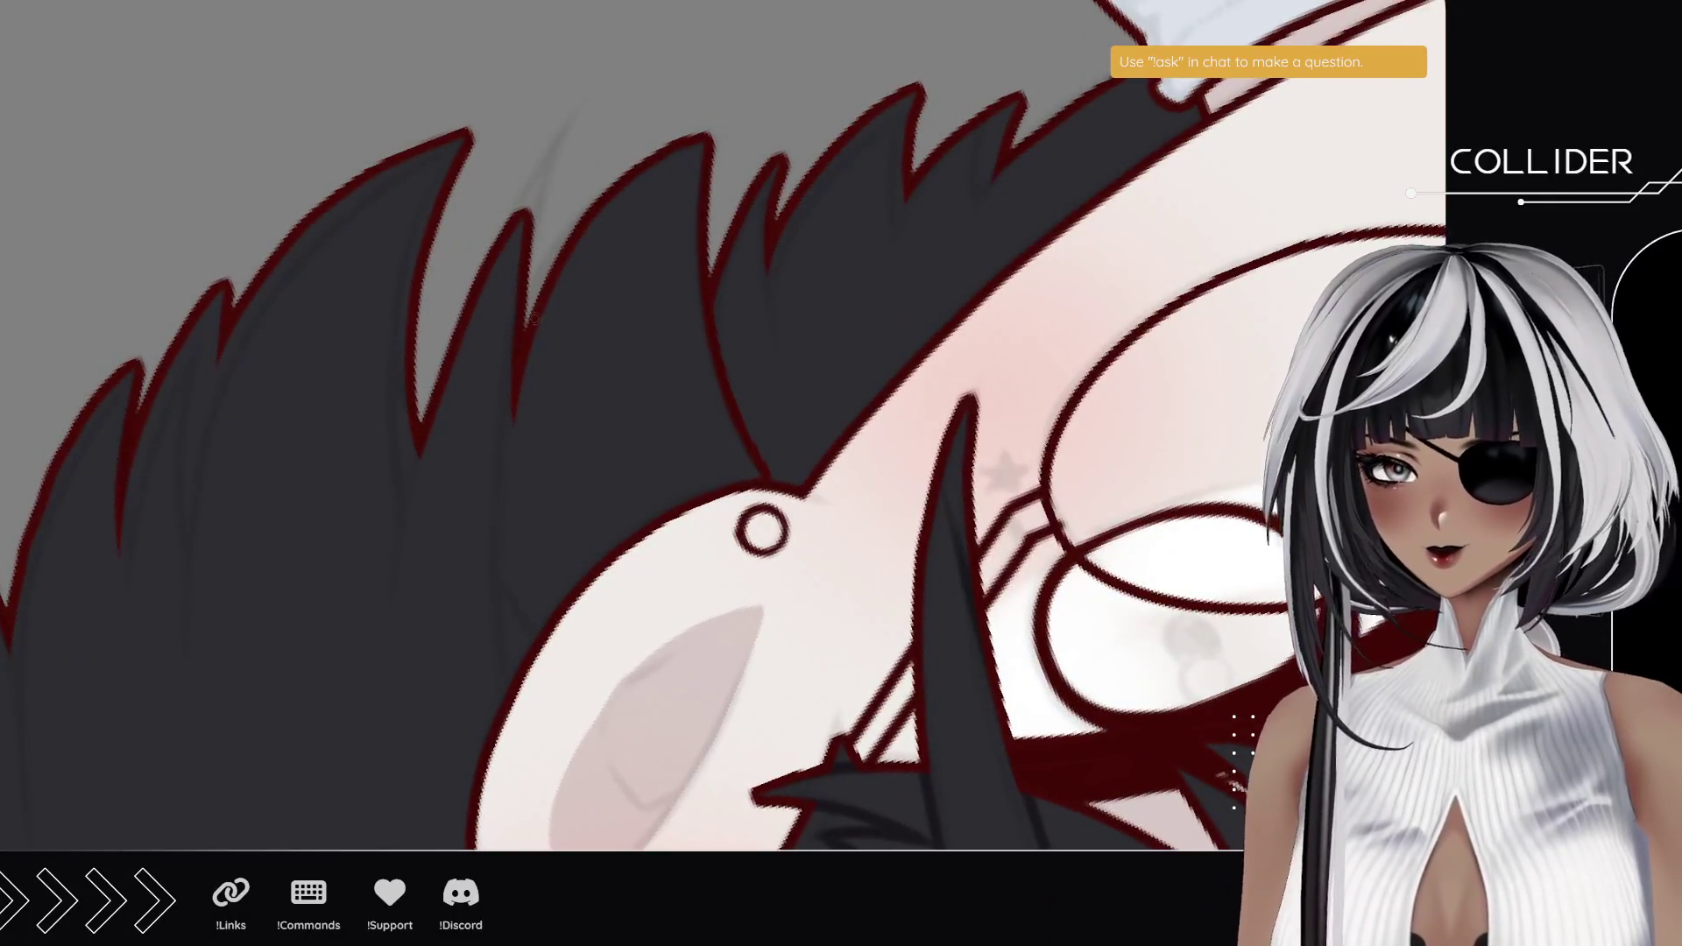
pyautogui.moveTo(552, 297); pyautogui.dragTo(507, 508)
pyautogui.hotkey('ctrl', 'z')
pyautogui.moveTo(547, 305); pyautogui.dragTo(506, 530)
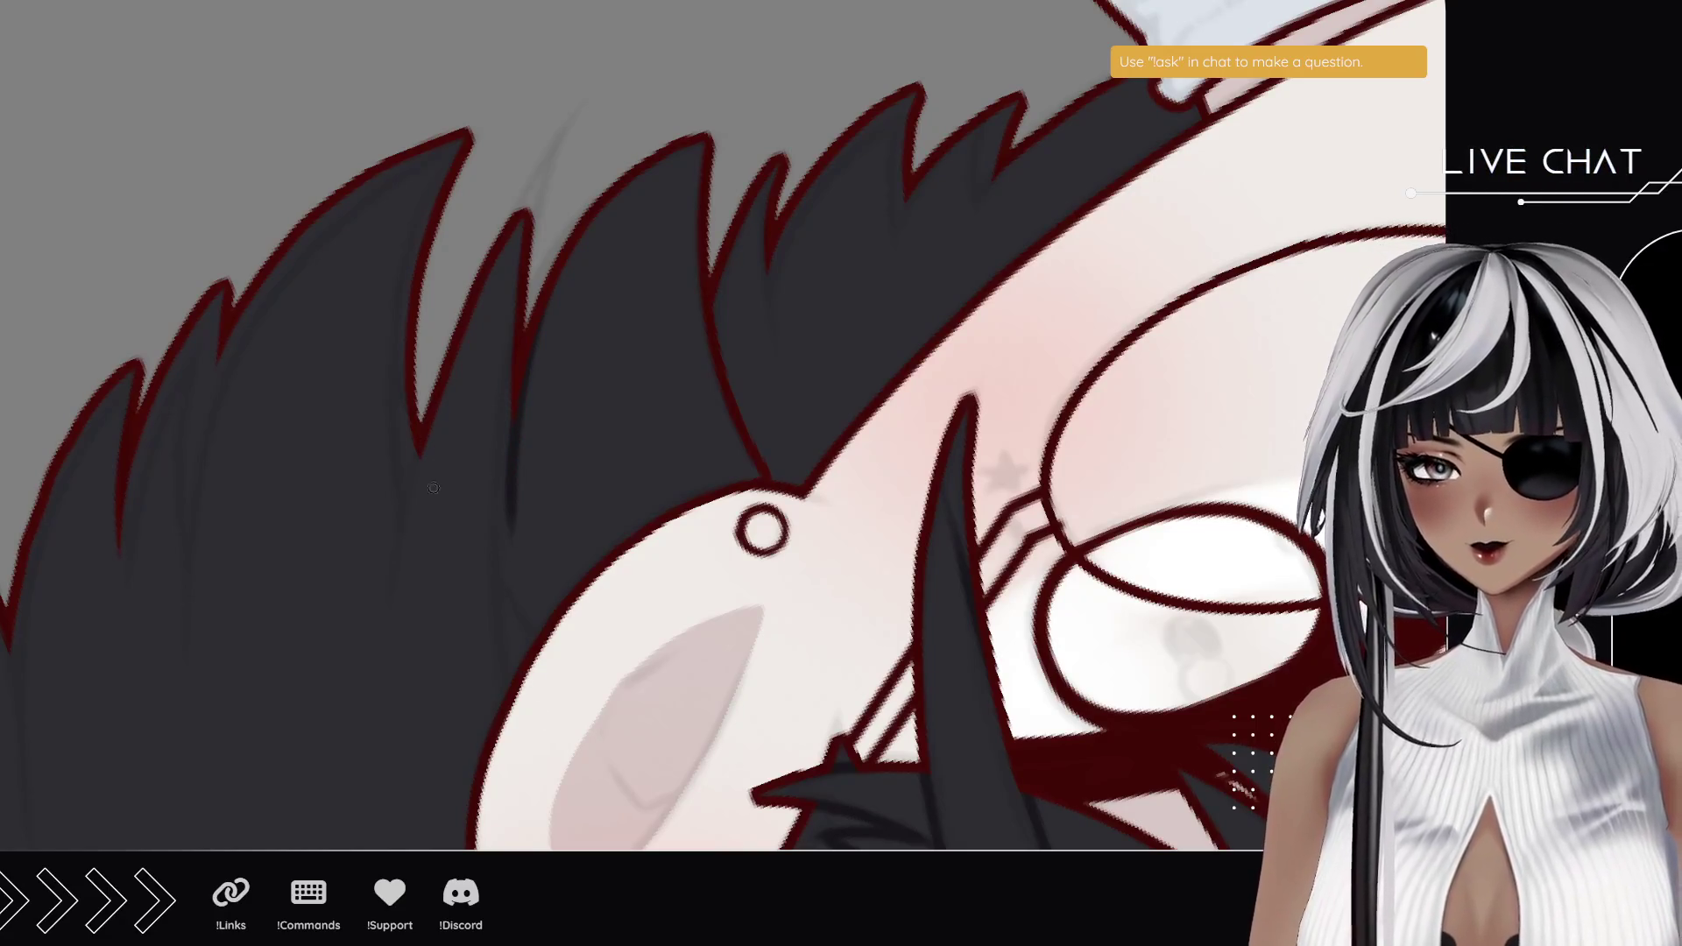
# - Redraw the hair-edge strand reaching further down and add two more long strands
pyautogui.hotkey('ctrl', 'z')
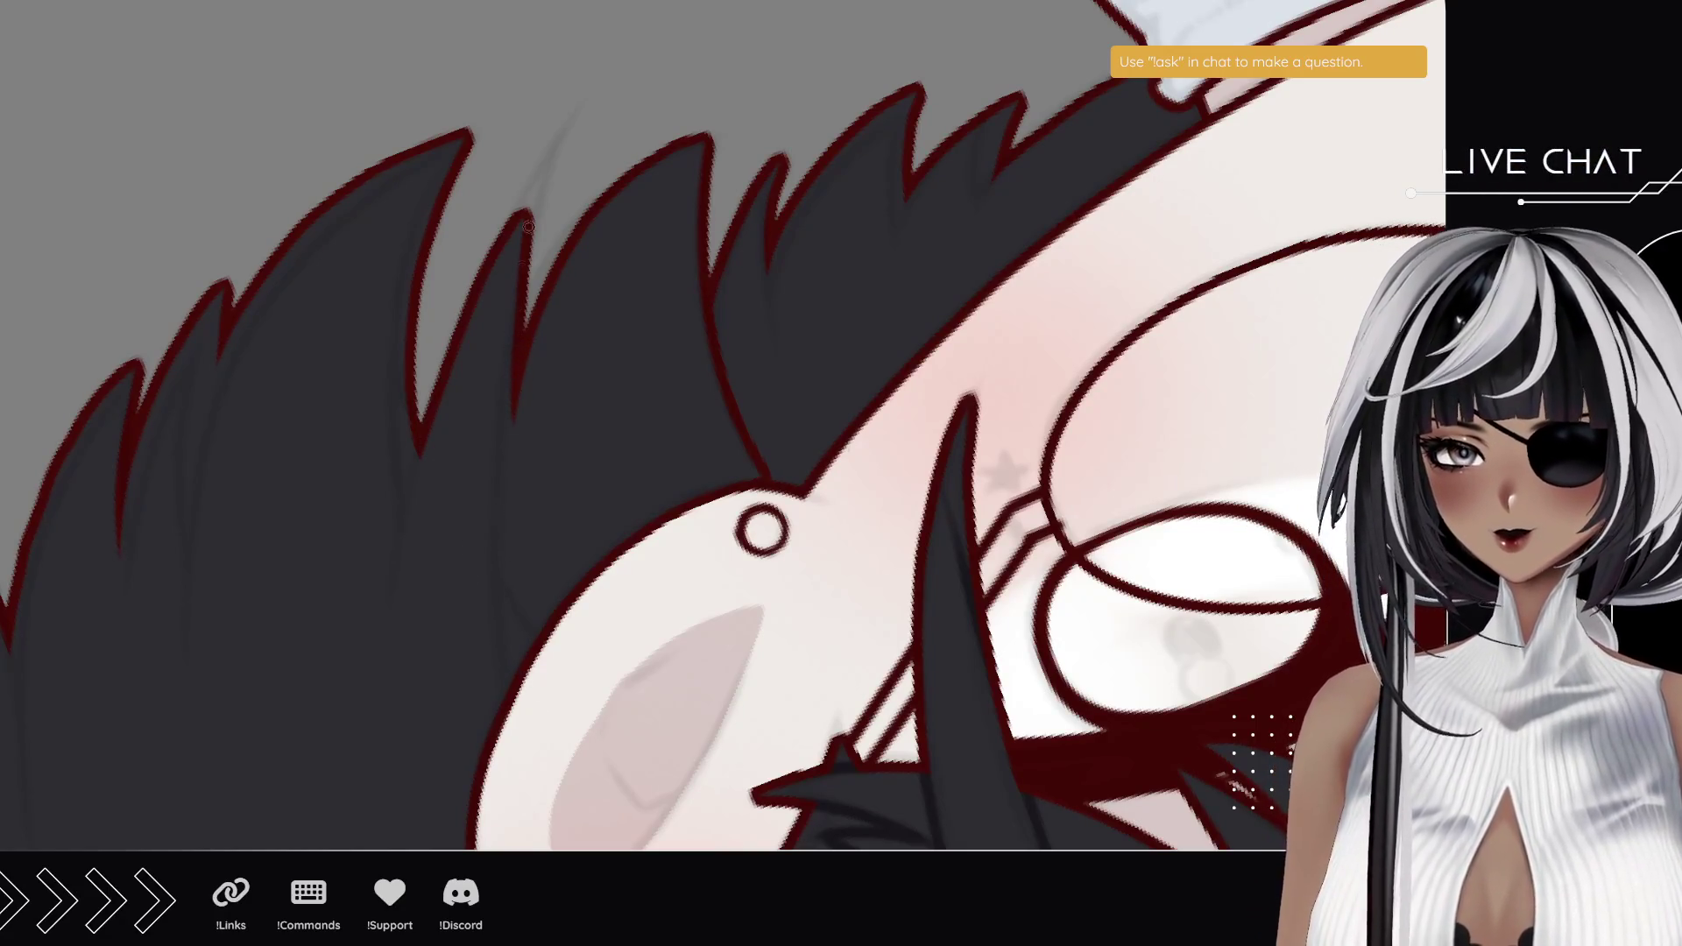
pyautogui.moveTo(515, 396); pyautogui.dragTo(527, 651)
pyautogui.hotkey('ctrl', 'z')
pyautogui.moveTo(512, 401); pyautogui.dragTo(497, 701)
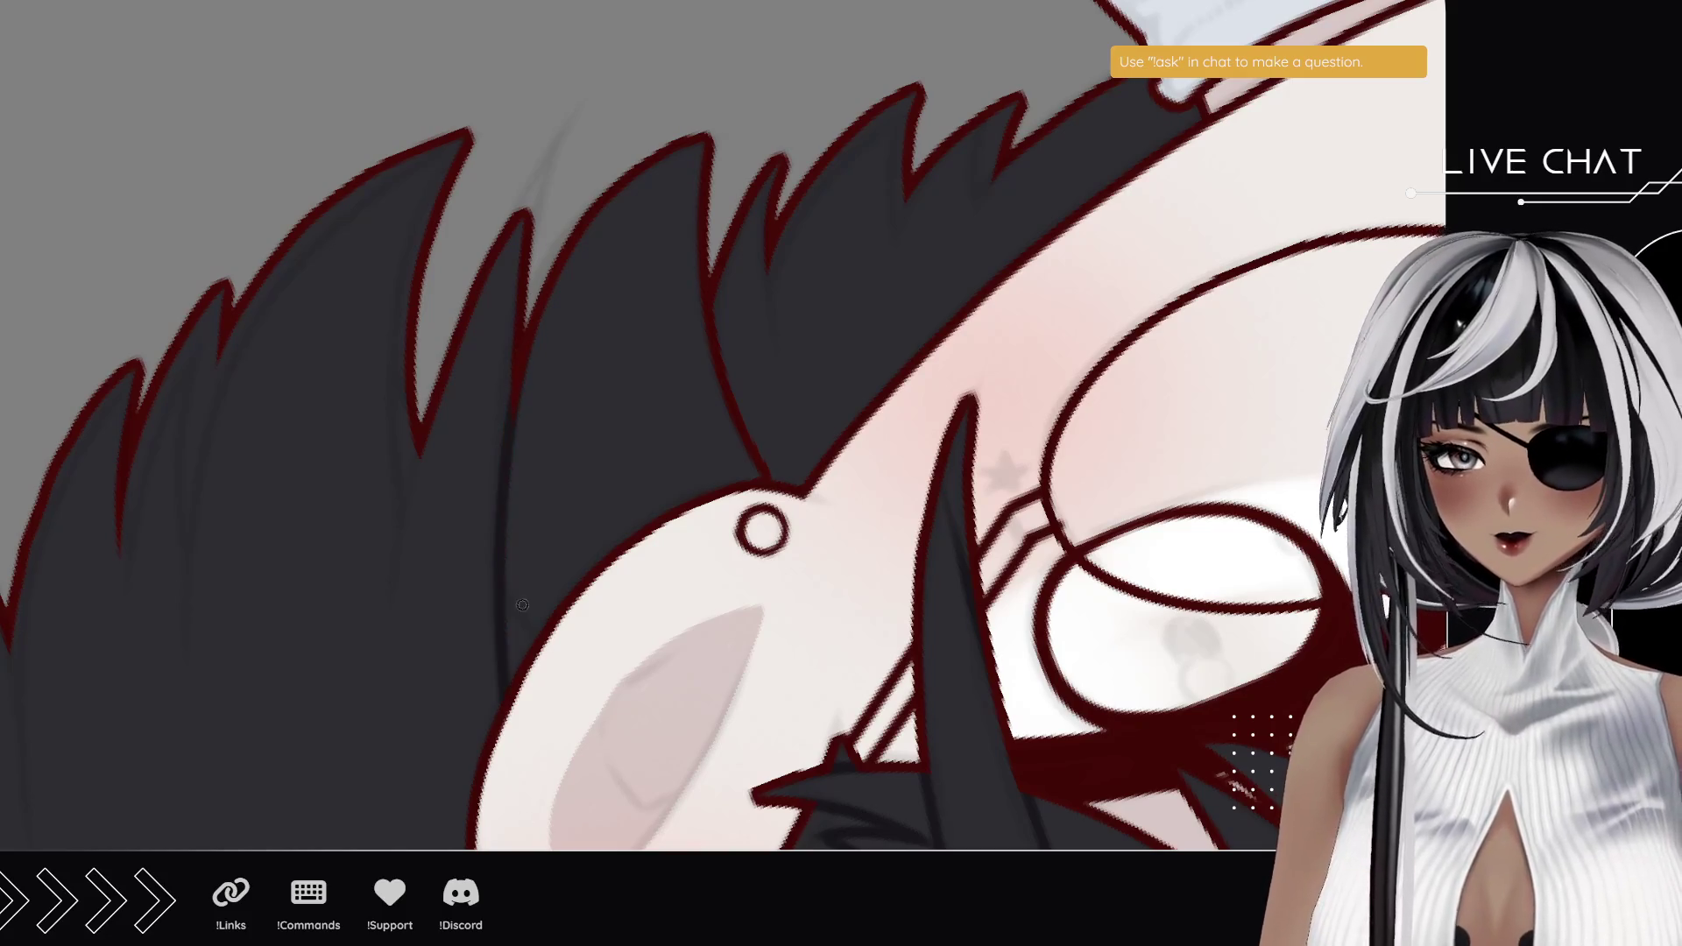
pyautogui.moveTo(508, 507); pyautogui.dragTo(537, 641)
pyautogui.moveTo(463, 344); pyautogui.dragTo(391, 699)
pyautogui.moveTo(304, 612); pyautogui.dragTo(380, 526)
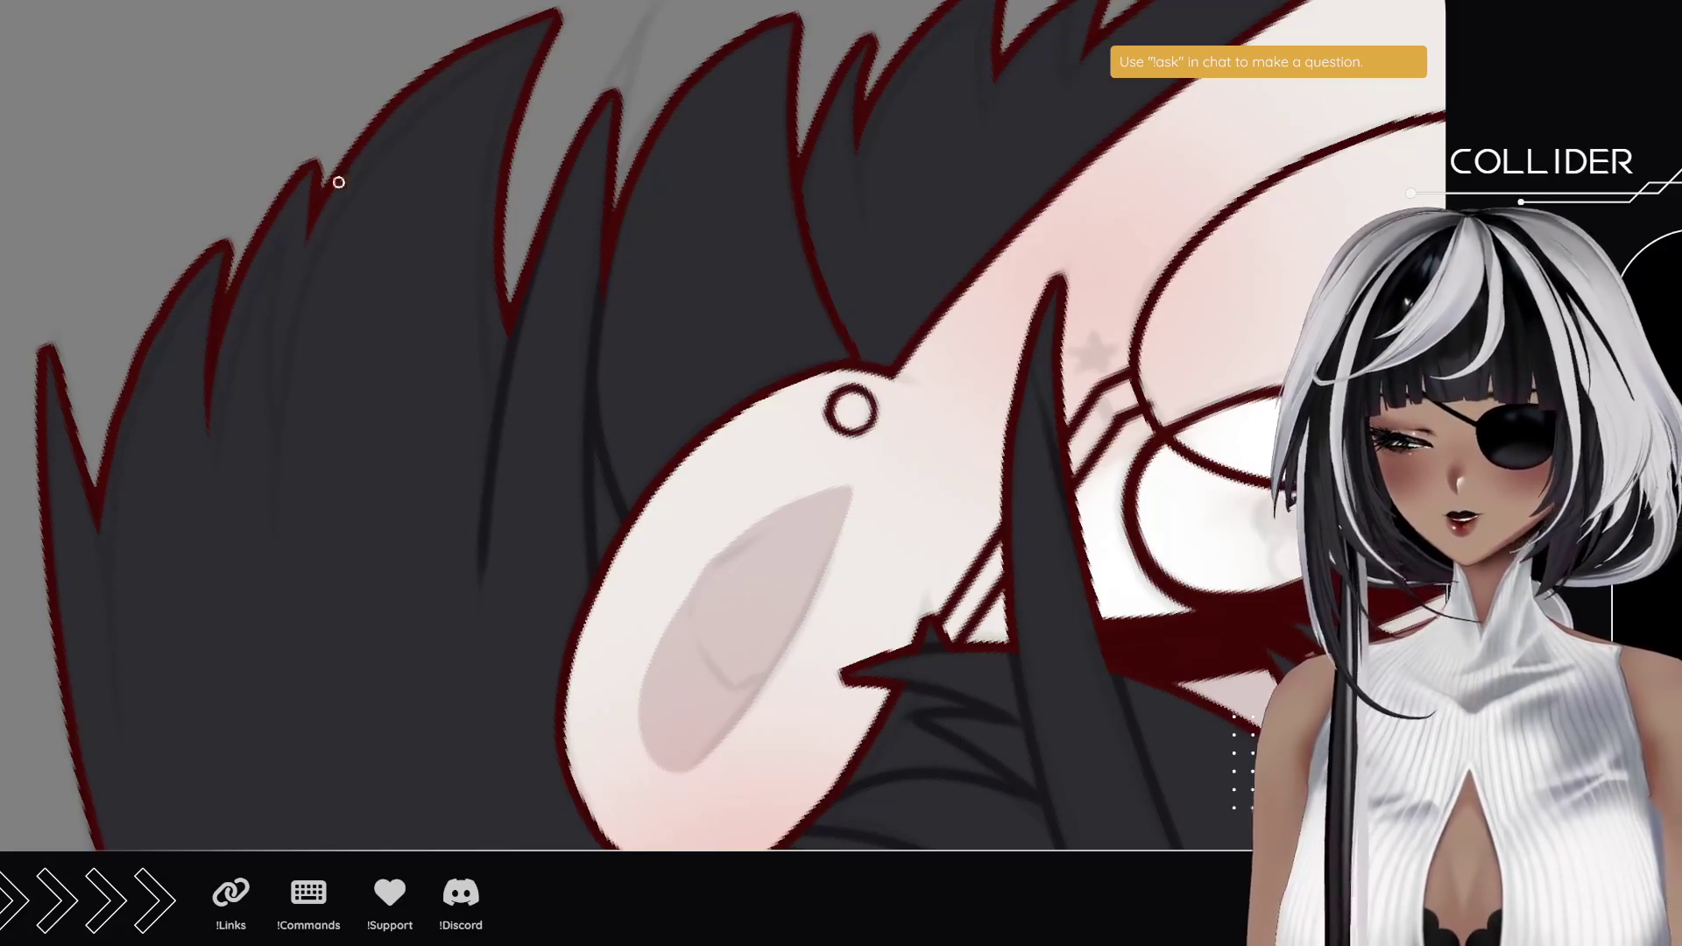
# - Paint dark shading strokes through the hair beside the ear, redrawing the last one longer
pyautogui.moveTo(349, 171); pyautogui.dragTo(264, 604)
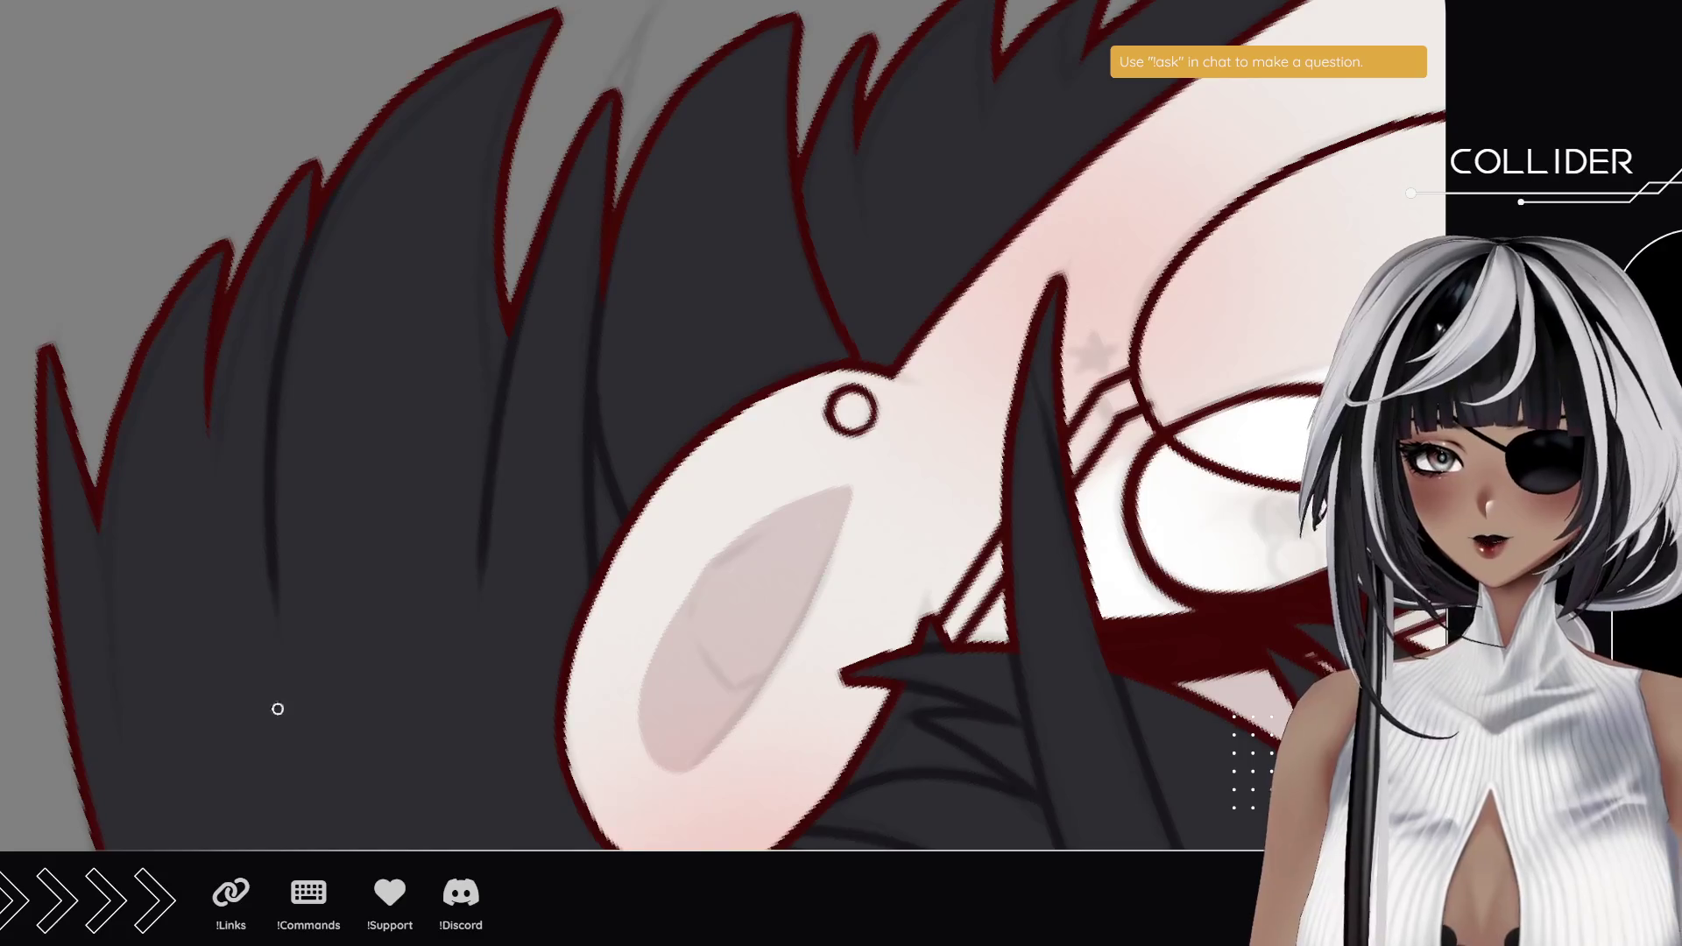
pyautogui.moveTo(224, 342); pyautogui.dragTo(208, 534)
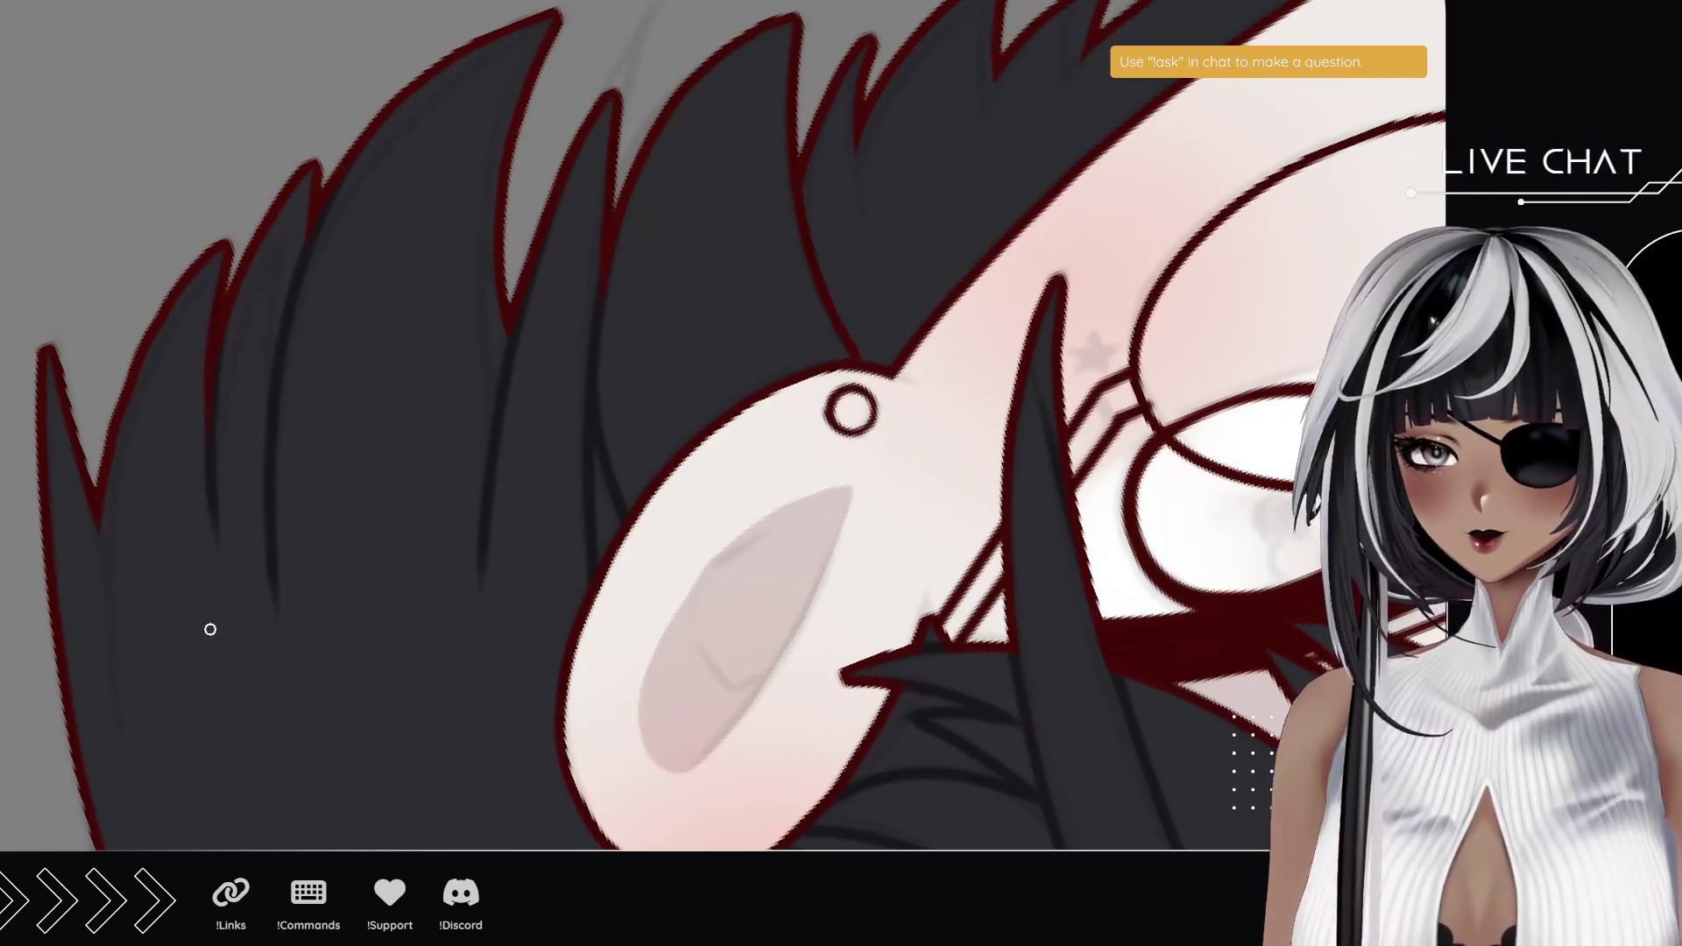
pyautogui.moveTo(207, 627); pyautogui.dragTo(225, 515)
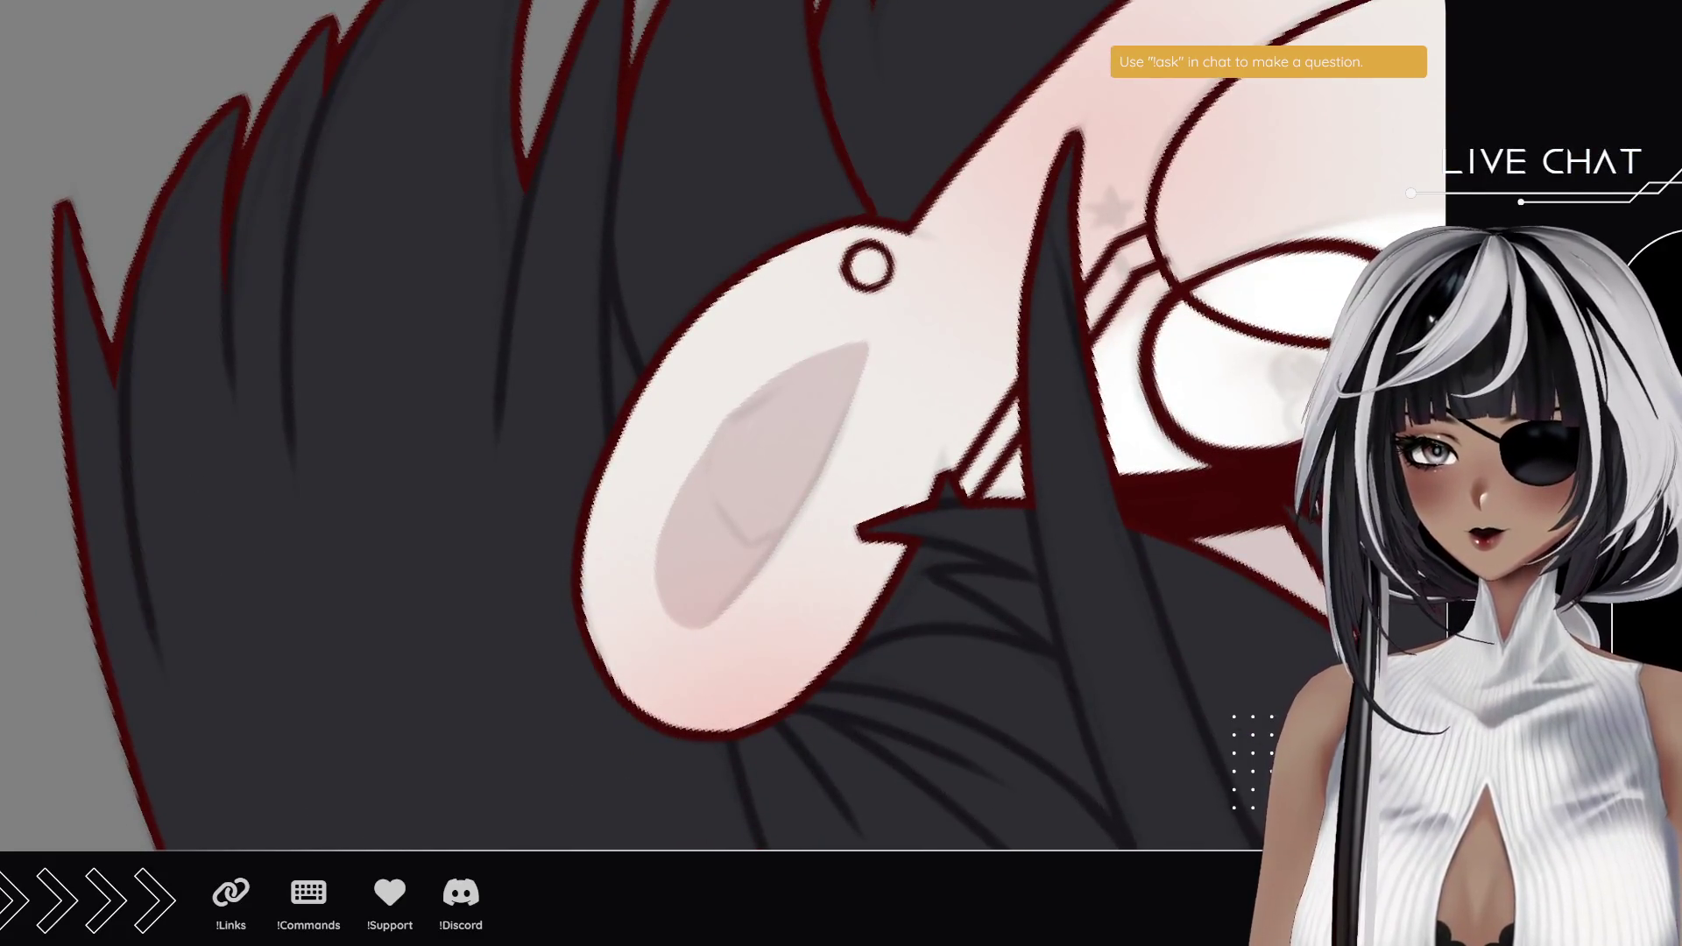
pyautogui.moveTo(137, 287); pyautogui.dragTo(131, 644)
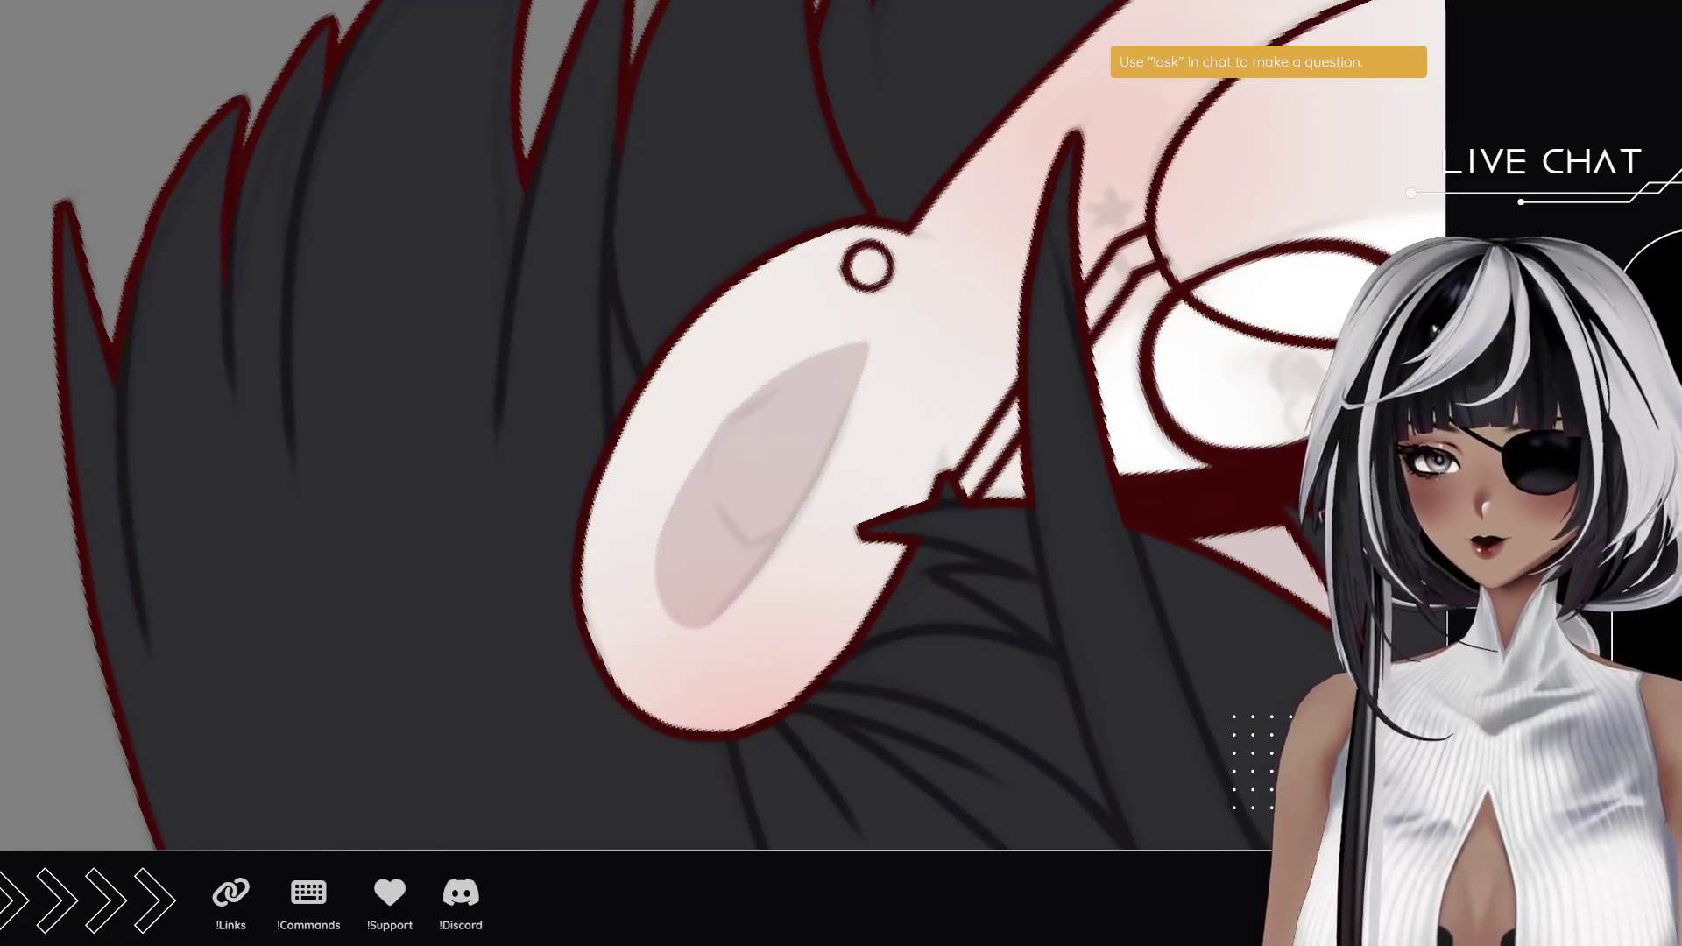
pyautogui.hotkey('ctrl', 'z')
pyautogui.moveTo(175, 191); pyautogui.dragTo(118, 613)
pyautogui.moveTo(488, 235)
pyautogui.mouseDown()
pyautogui.moveTo(312, 567)
pyautogui.moveTo(271, 604)
pyautogui.mouseUp()
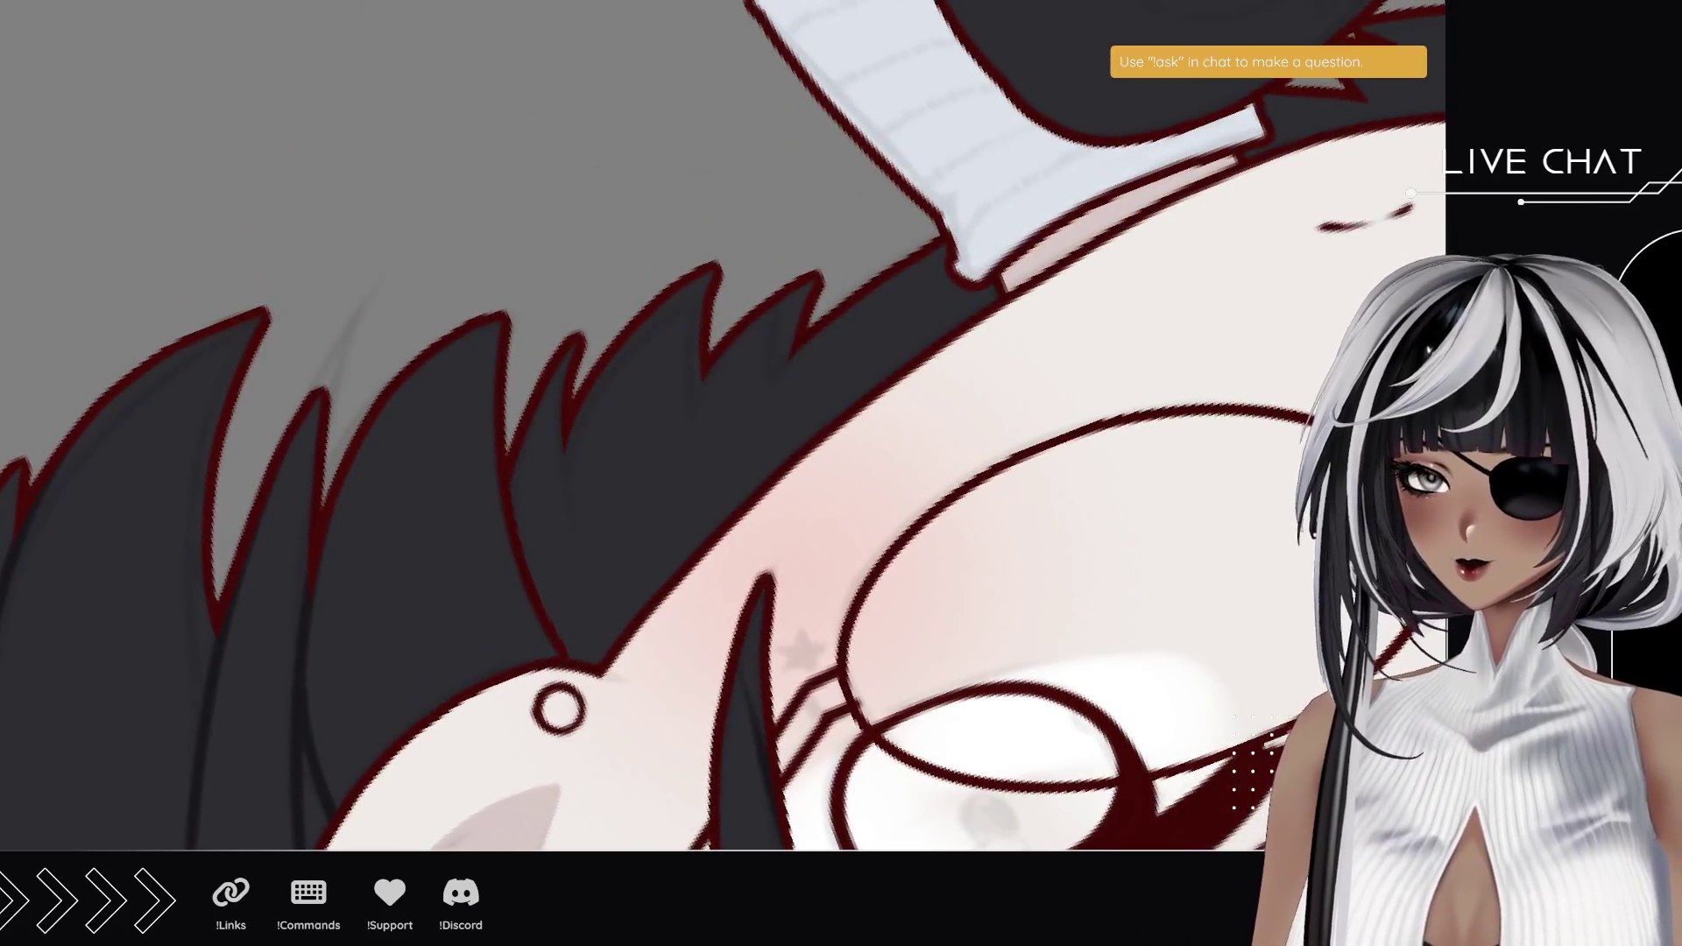
pyautogui.scroll(-5, 345, 387)
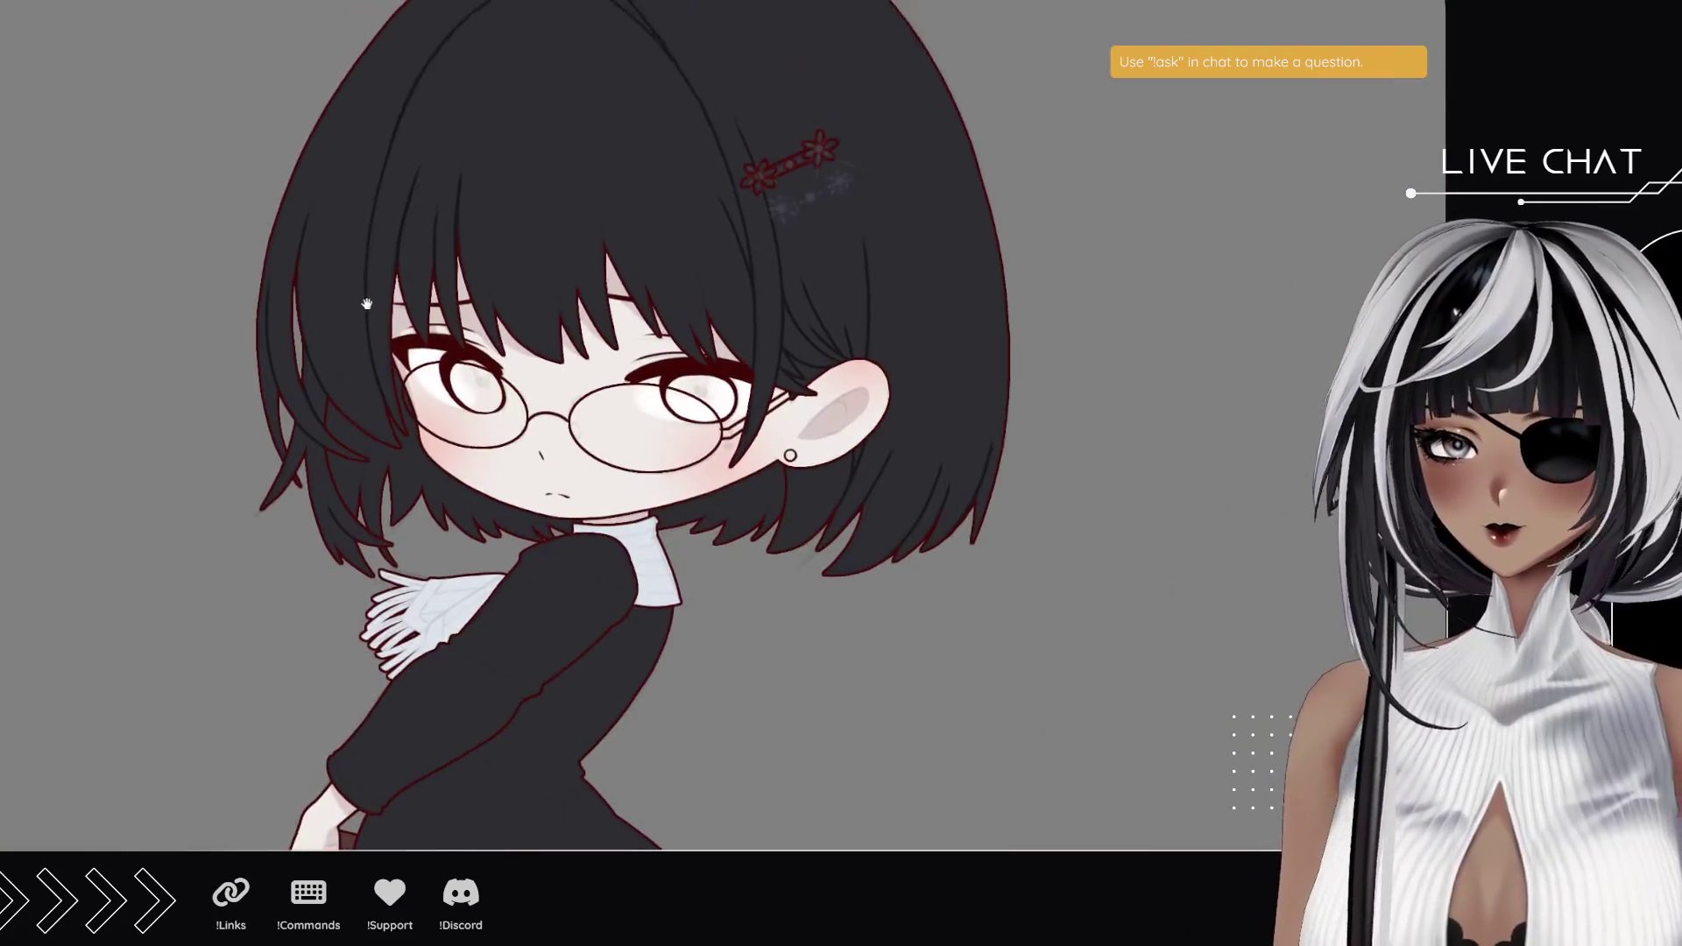
# - Zoom in on the head and rotate the canvas until the red flower clip lies level
pyautogui.scroll(3, 461, 324)
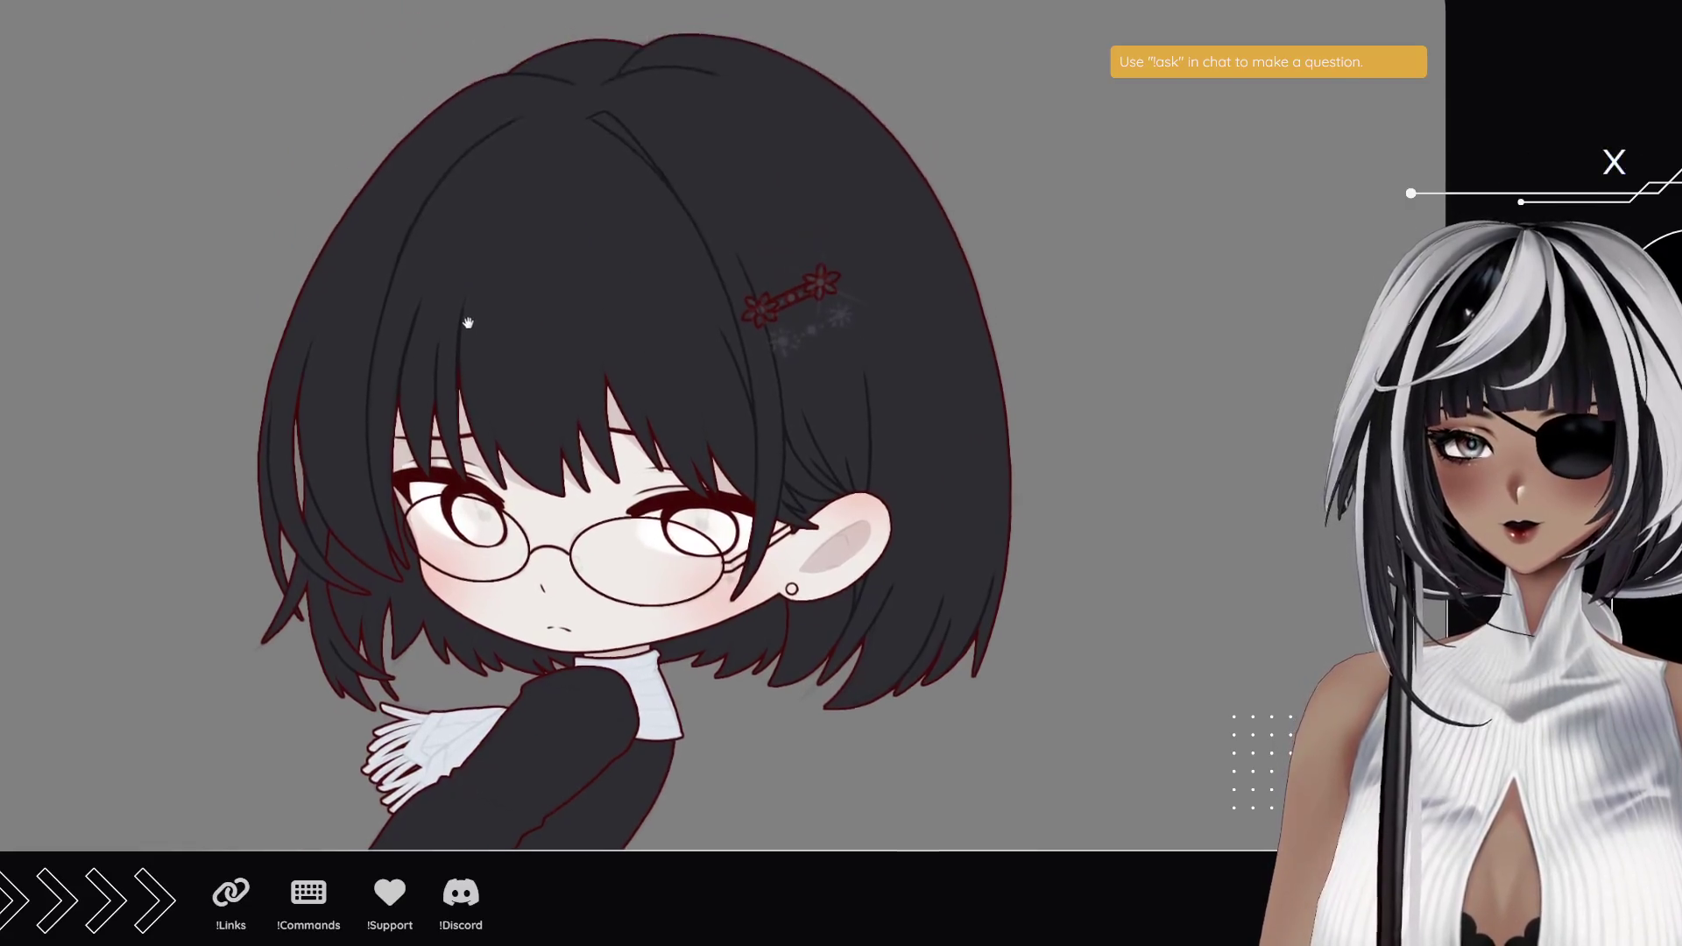
pyautogui.scroll(3, 738, 416)
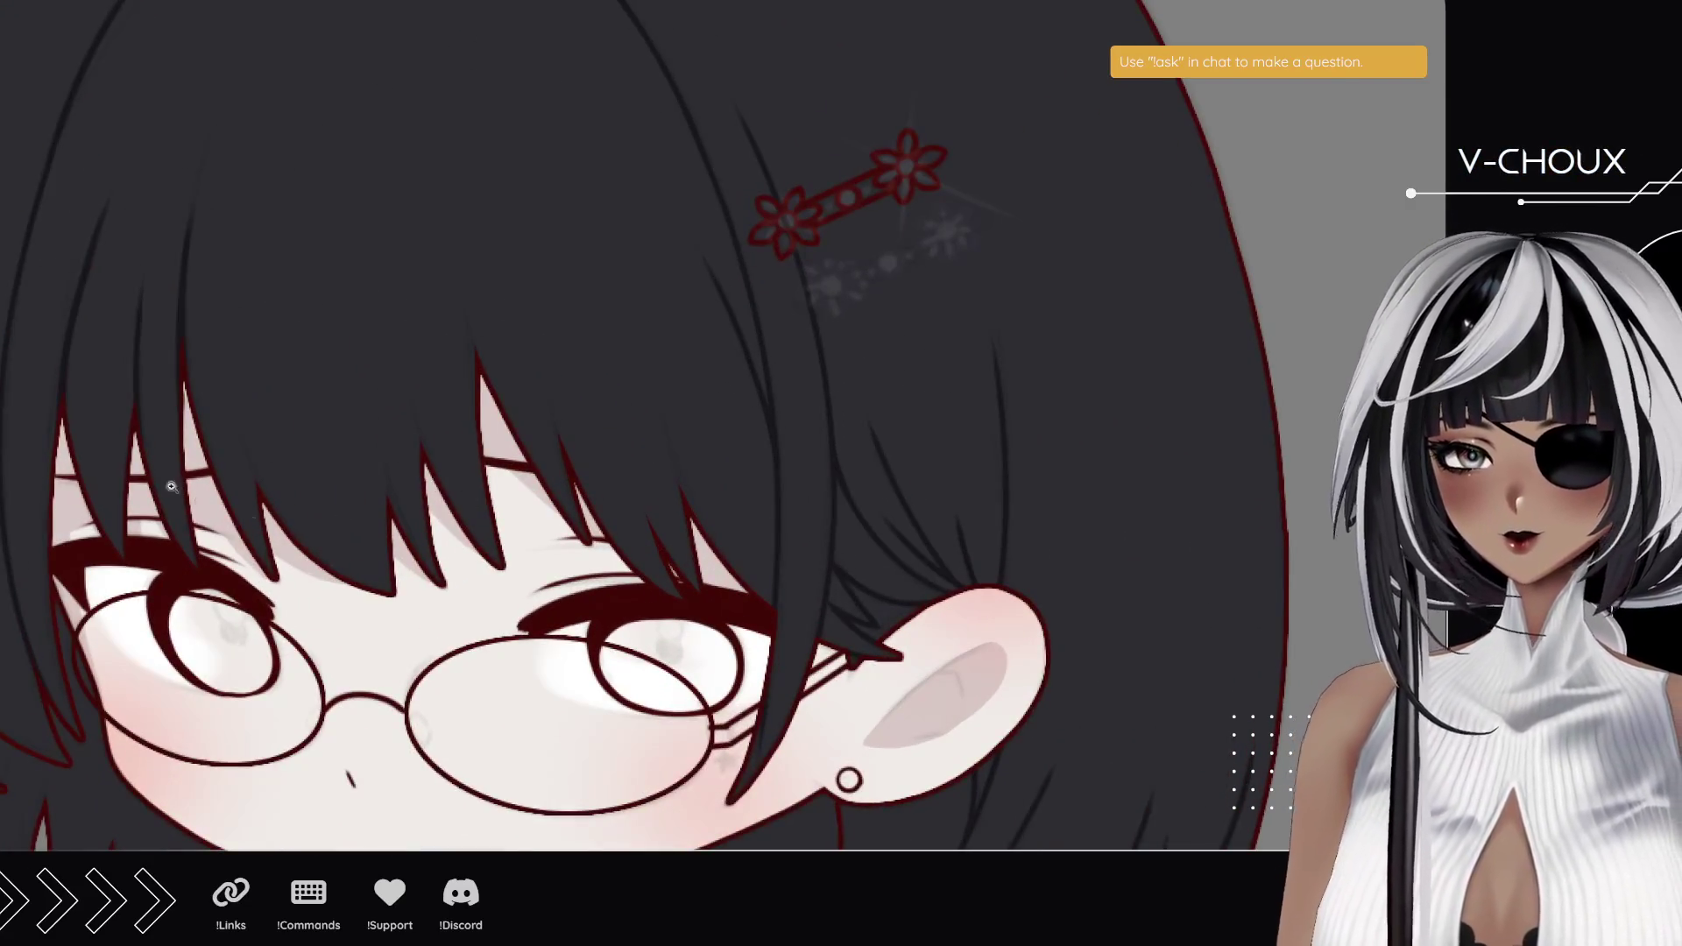
pyautogui.moveTo(416, 625); pyautogui.dragTo(352, 613)
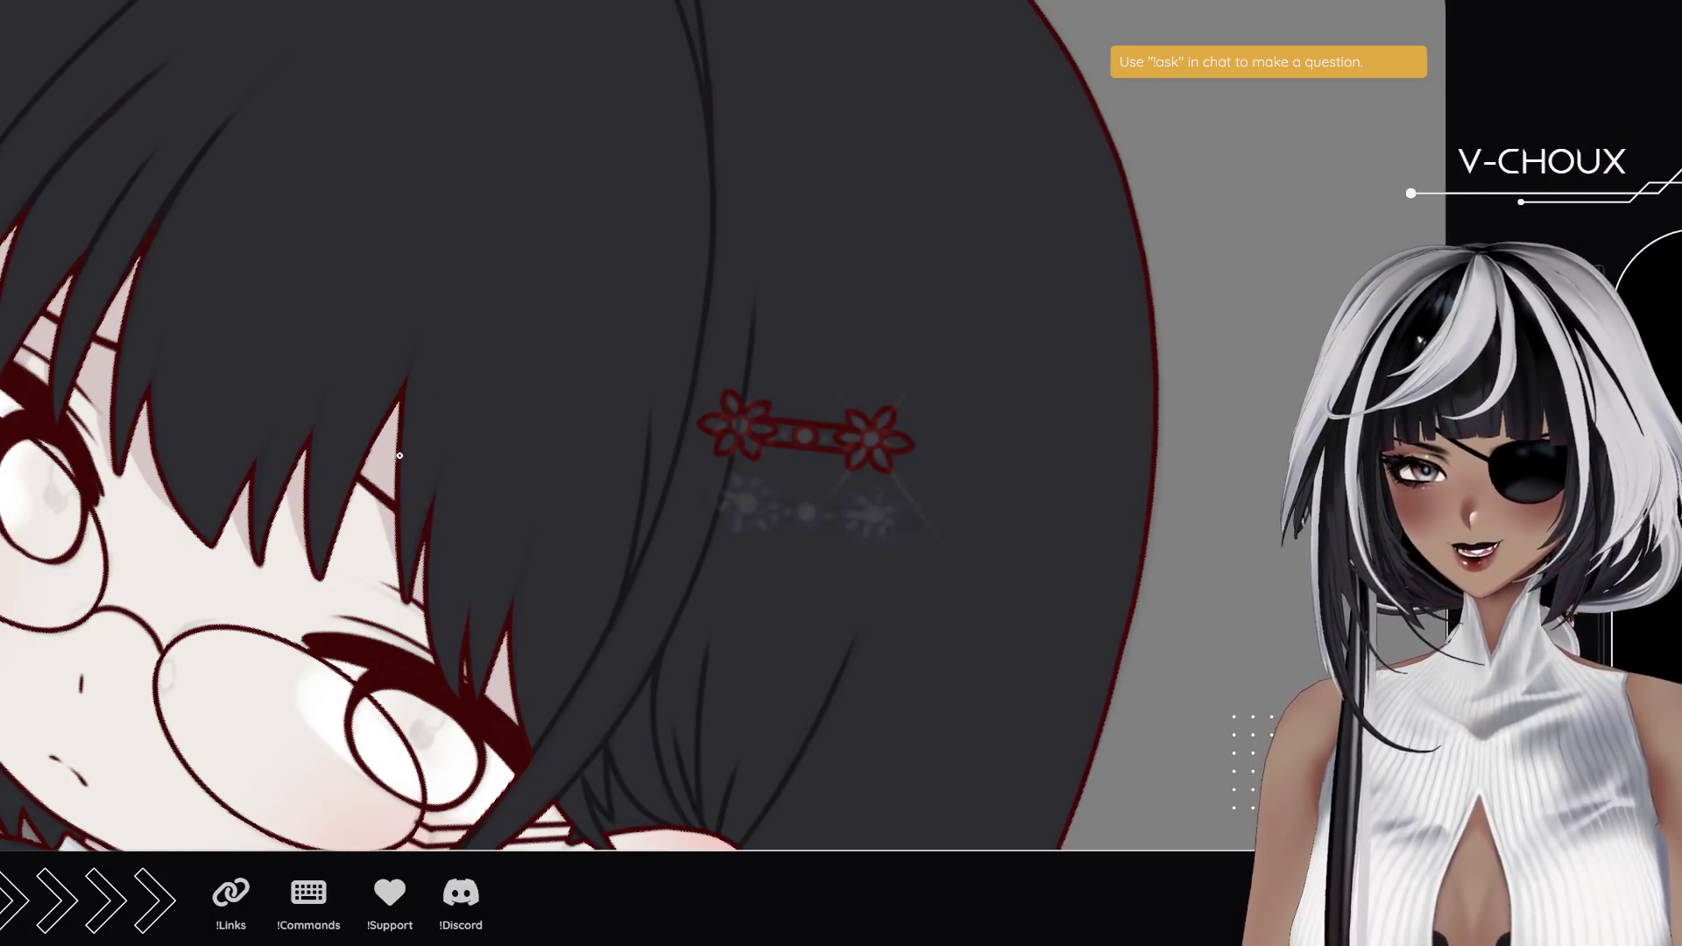
pyautogui.hotkey('ctrl', 'z')
pyautogui.hotkey('ctrl', 'z')
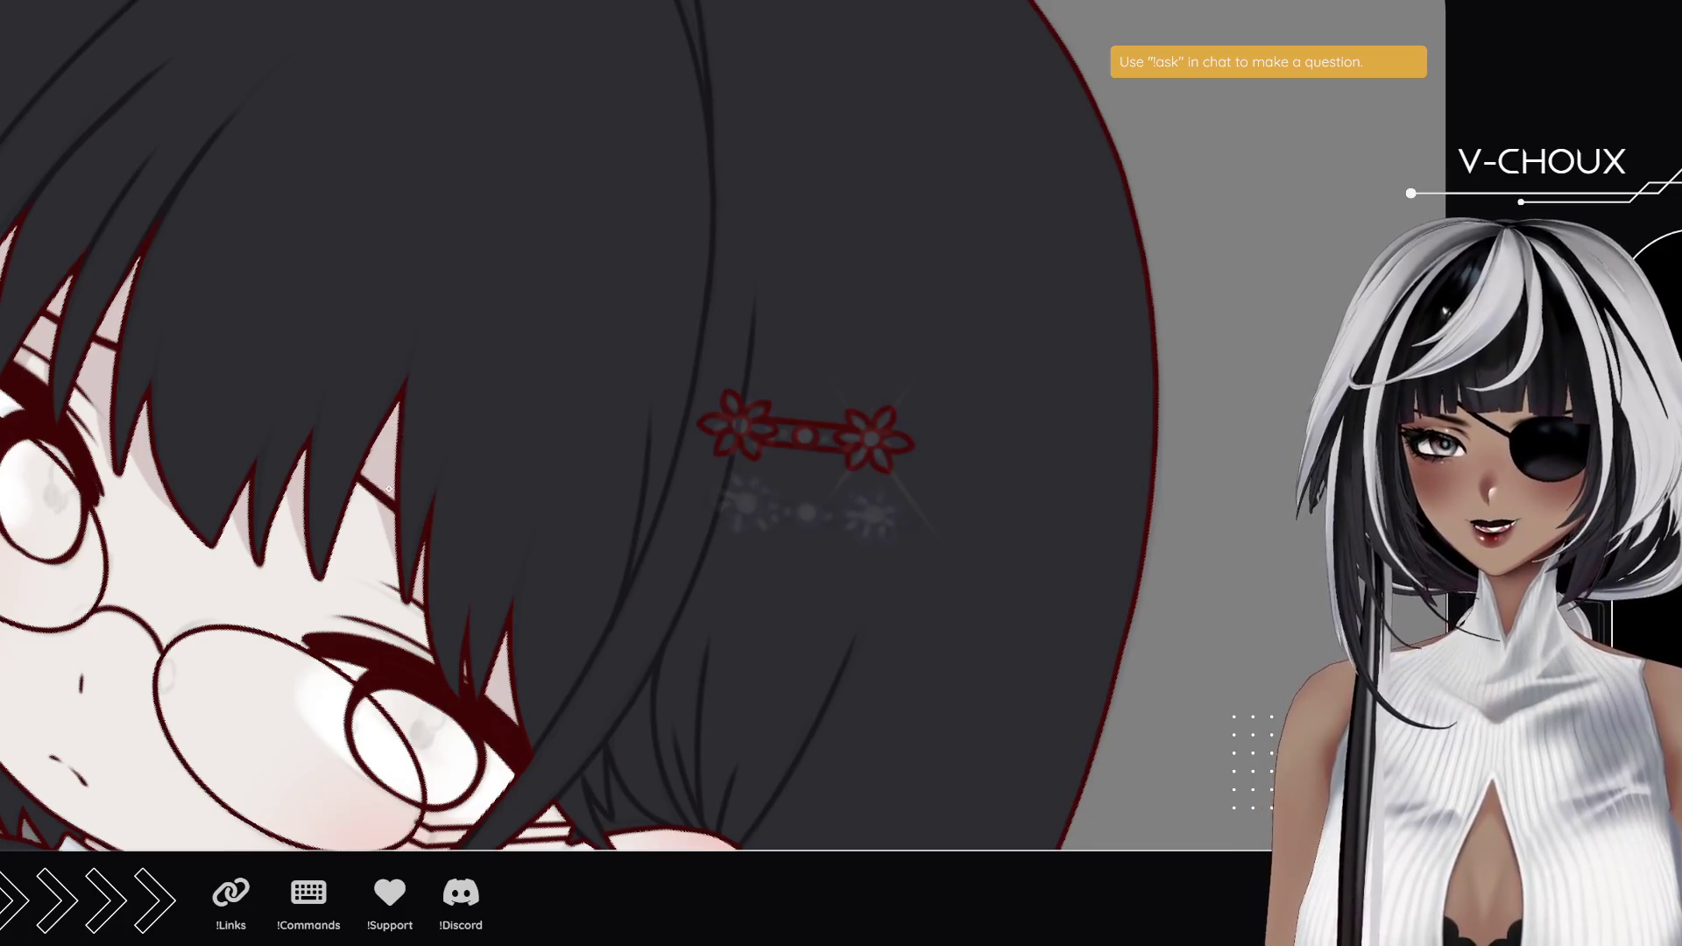
# - Draw fine strand lines on the bangs and along the bang edge, comparing with undo/redo
pyautogui.moveTo(405, 383); pyautogui.dragTo(455, 239)
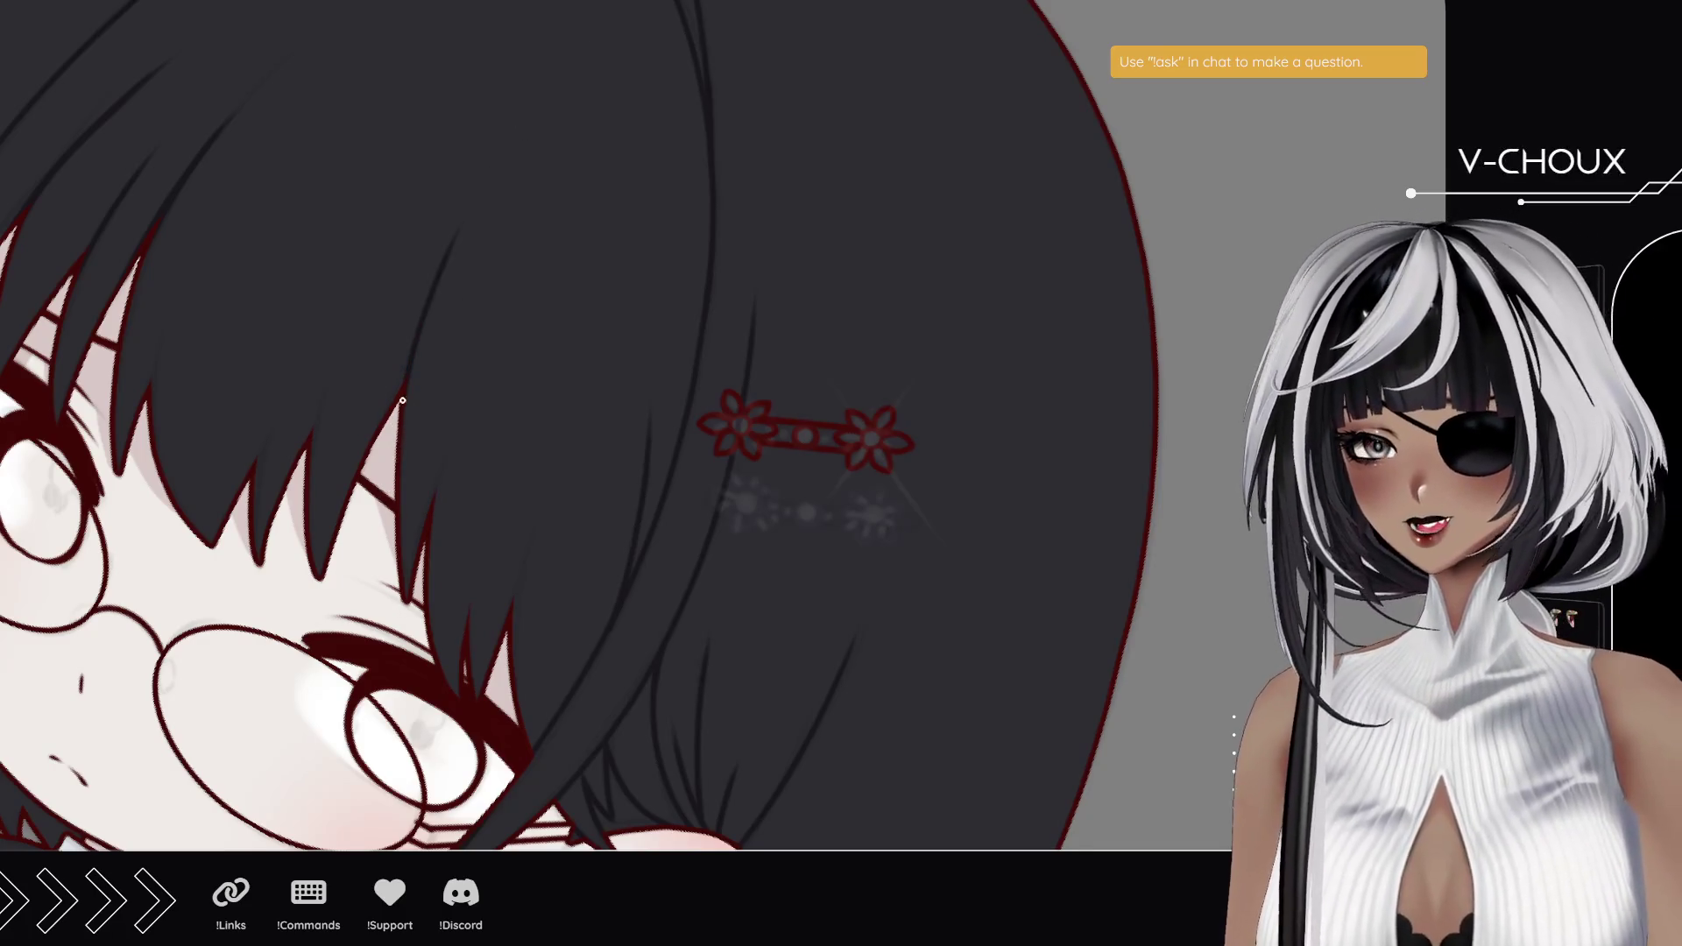
pyautogui.moveTo(393, 399); pyautogui.dragTo(409, 368)
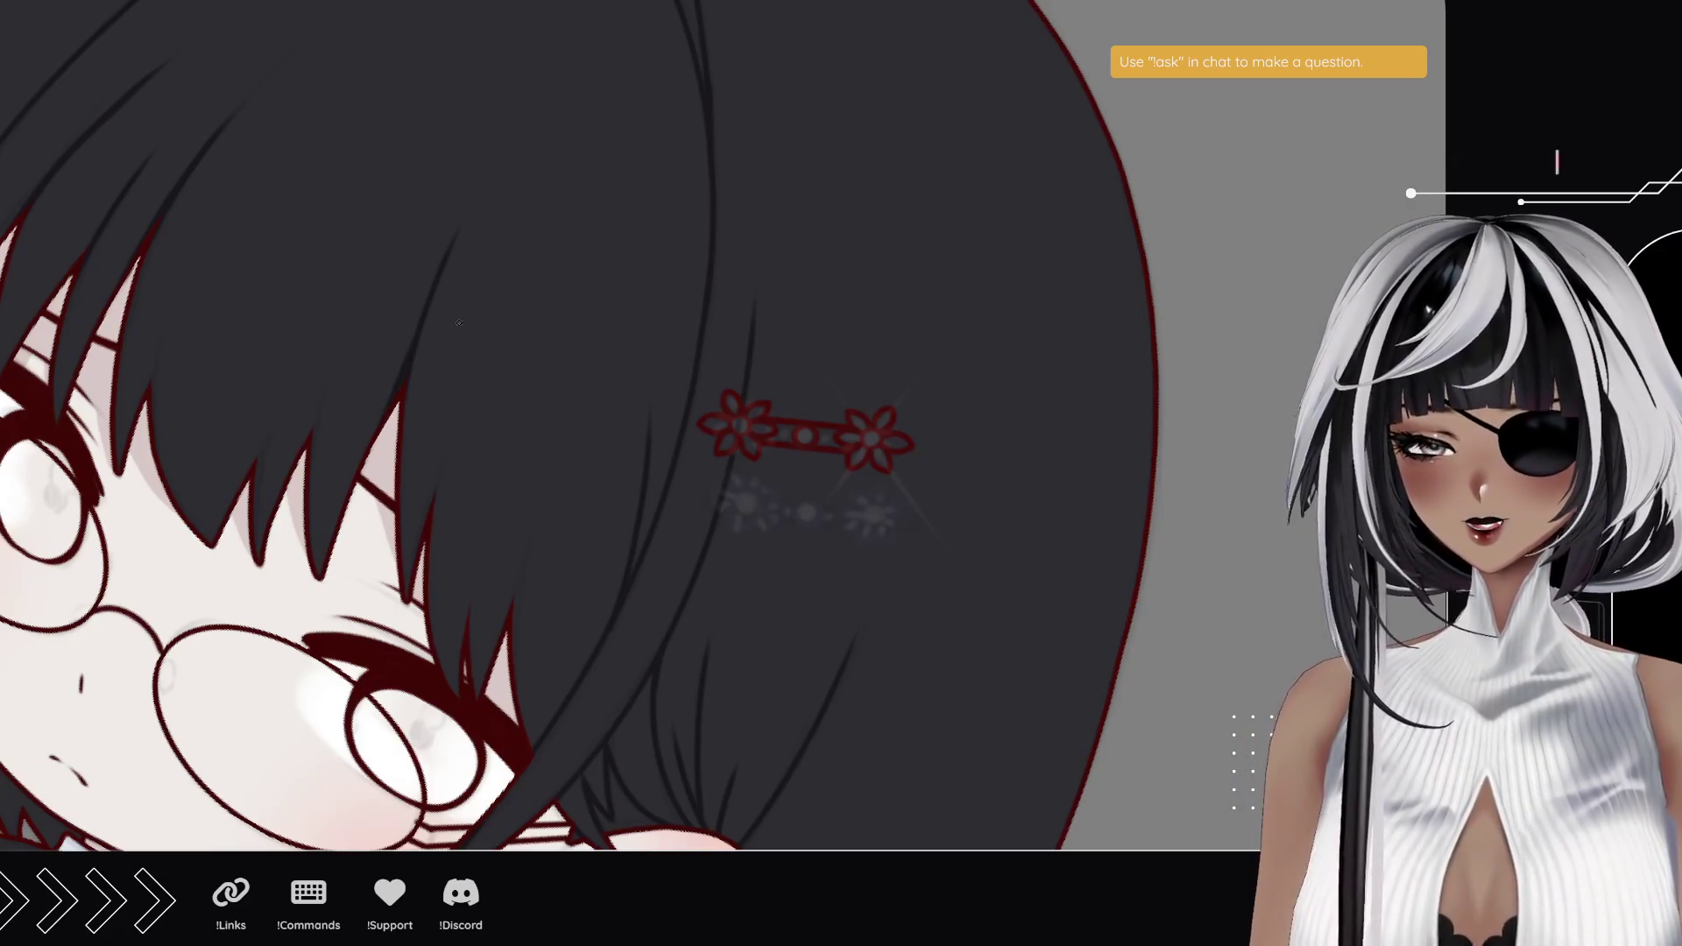
pyautogui.moveTo(426, 519); pyautogui.dragTo(445, 421)
pyautogui.hotkey('ctrl', 'z')
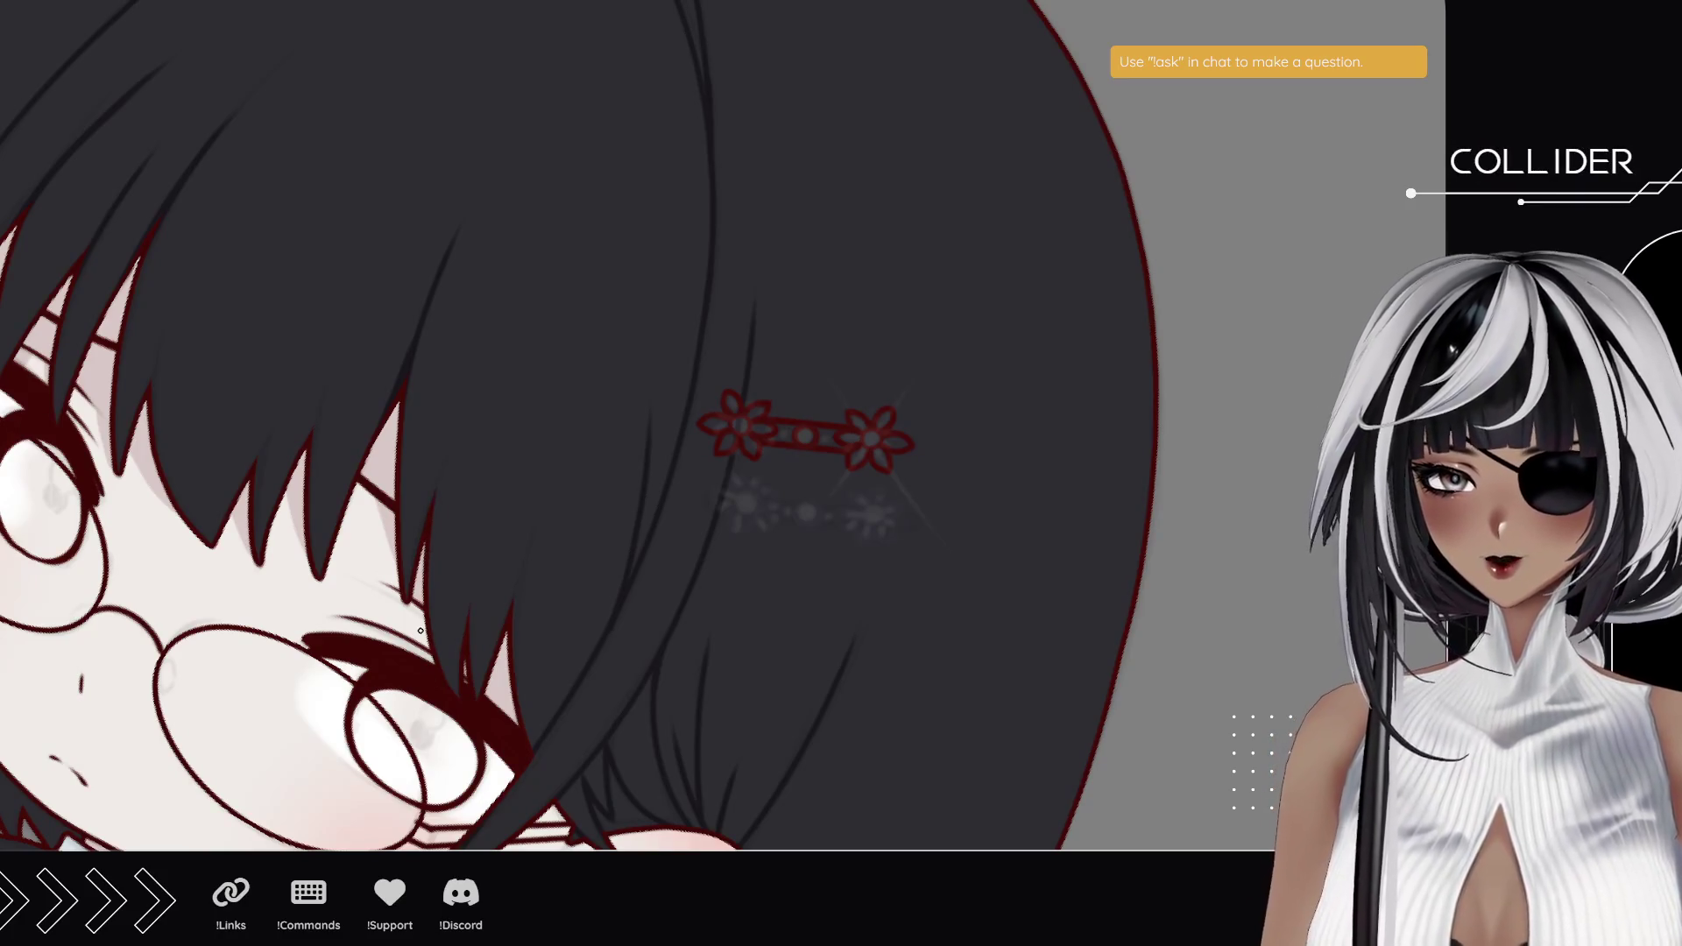
pyautogui.hotkey('ctrl', 'y')
pyautogui.hotkey('ctrl', 'z')
pyautogui.hotkey('ctrl', 'y')
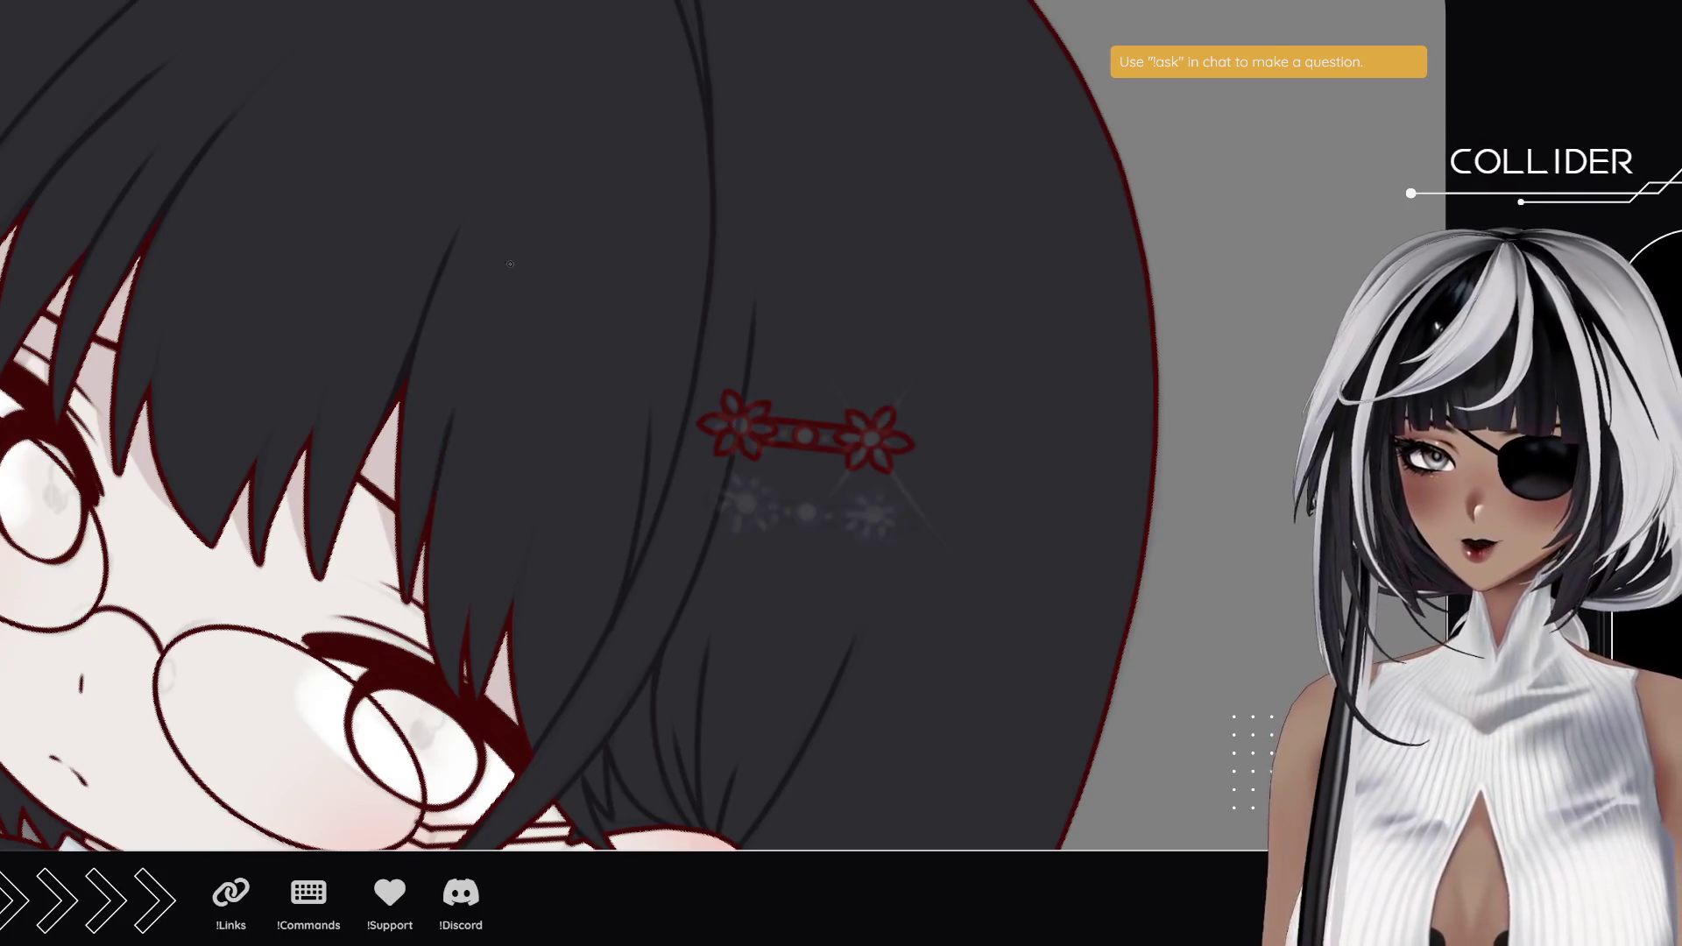
# - Add faint strand lines lower in the bangs above the glasses, retrying the weaker ones
pyautogui.moveTo(462, 638); pyautogui.dragTo(498, 492)
pyautogui.moveTo(472, 659); pyautogui.dragTo(506, 460)
pyautogui.hotkey('ctrl', 'z')
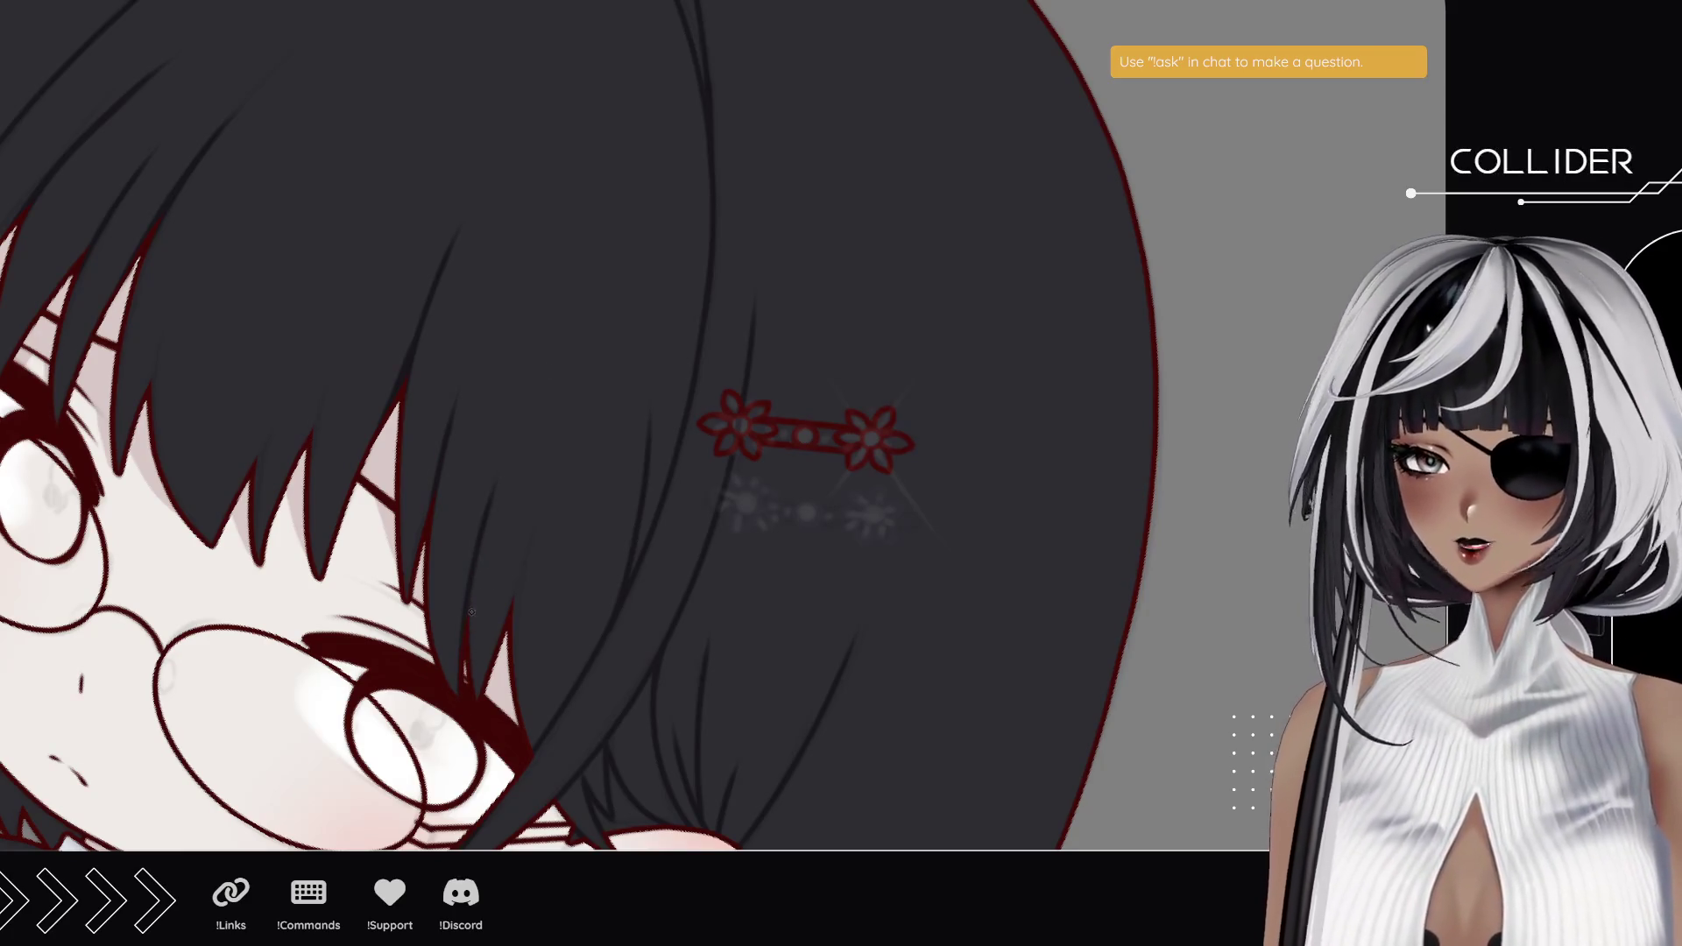
pyautogui.moveTo(467, 656); pyautogui.dragTo(538, 389)
pyautogui.moveTo(514, 689); pyautogui.dragTo(537, 429)
pyautogui.hotkey('ctrl', 'z')
pyautogui.moveTo(514, 689); pyautogui.dragTo(543, 449)
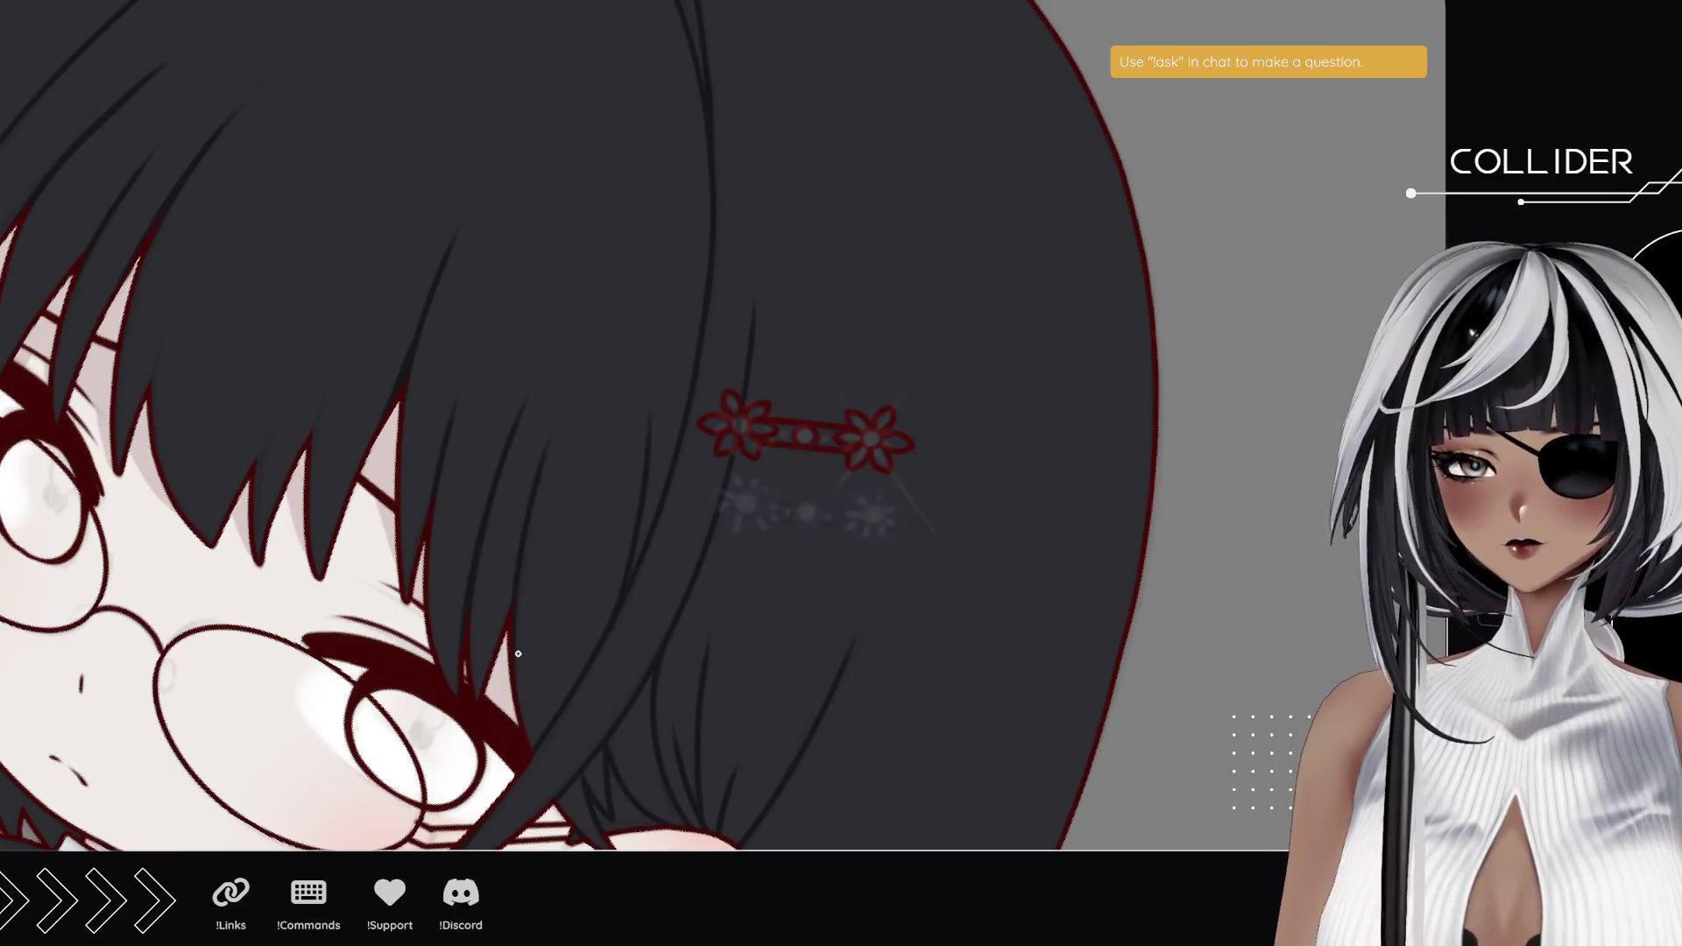
pyautogui.hotkey('ctrl', 'z')
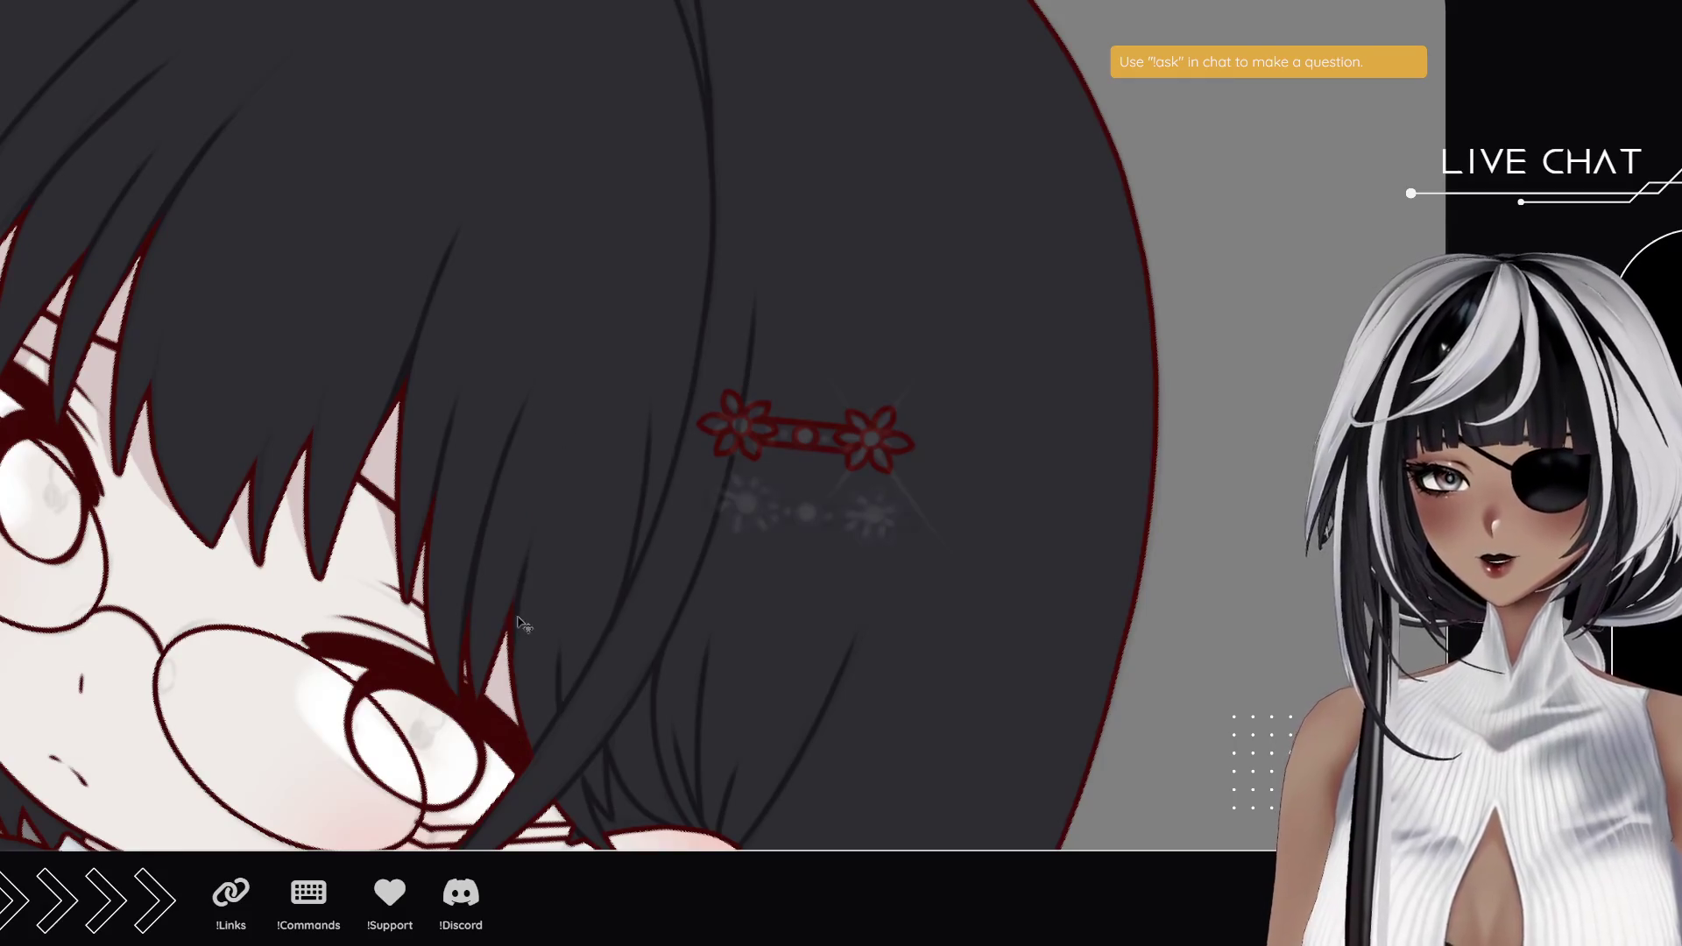
pyautogui.moveTo(371, 608); pyautogui.dragTo(495, 643)
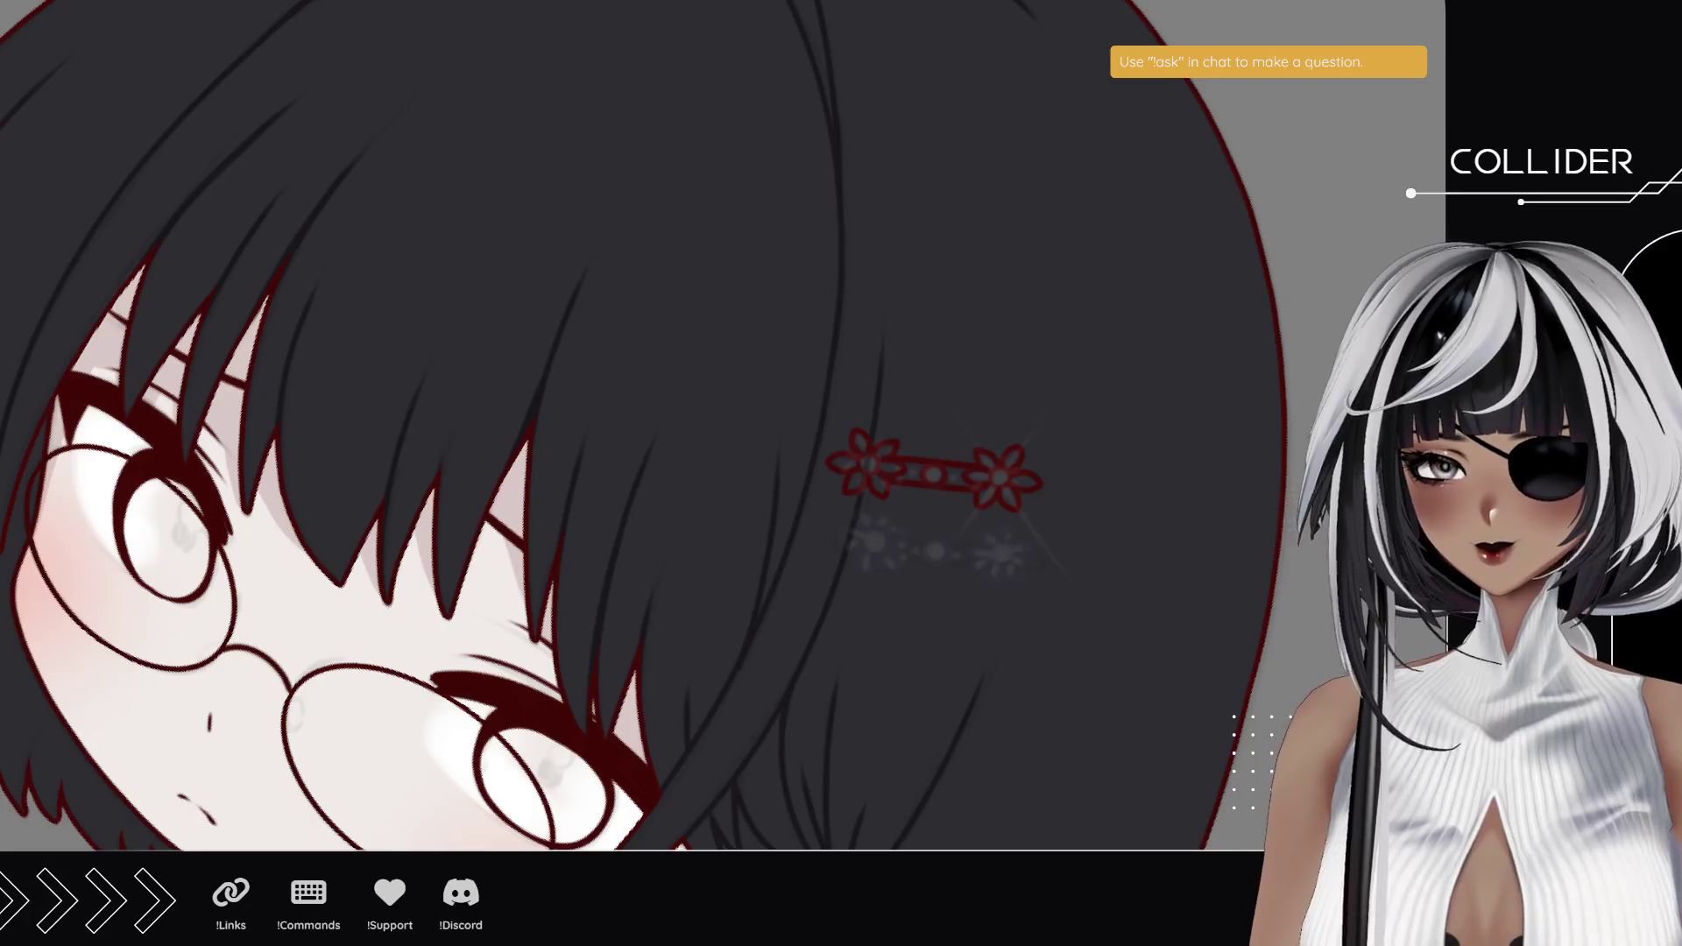
pyautogui.moveTo(293, 487)
pyautogui.mouseDown()
pyautogui.moveTo(380, 495)
pyautogui.moveTo(586, 418)
pyautogui.mouseUp()
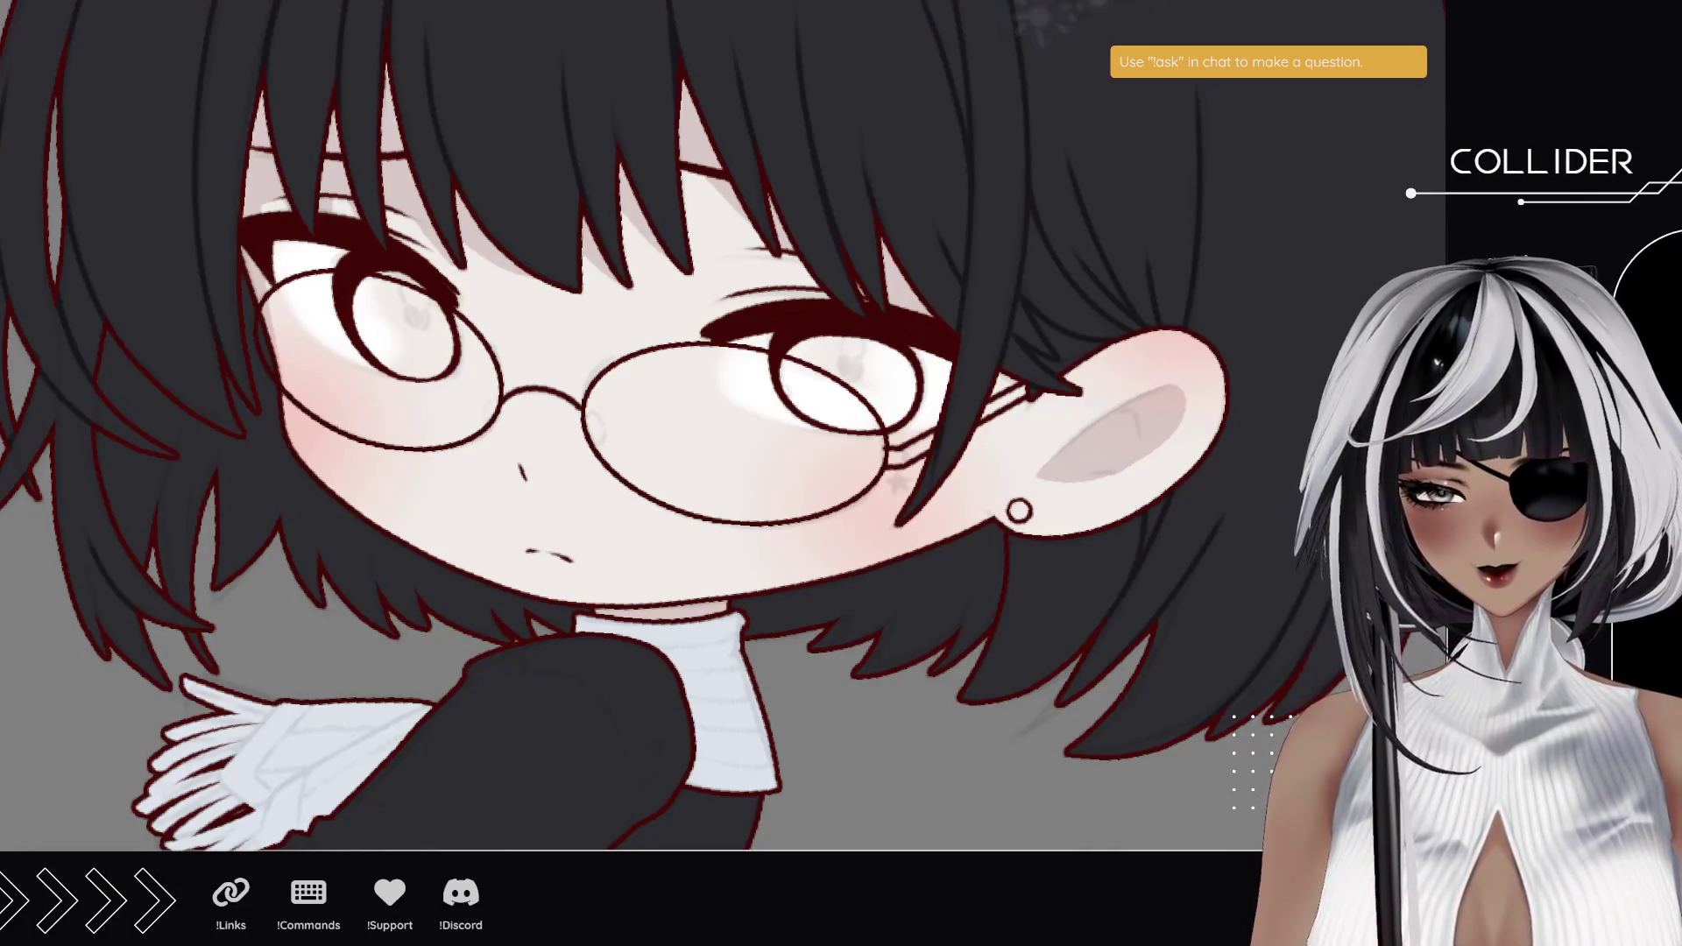
pyautogui.scroll(5, 140, 450)
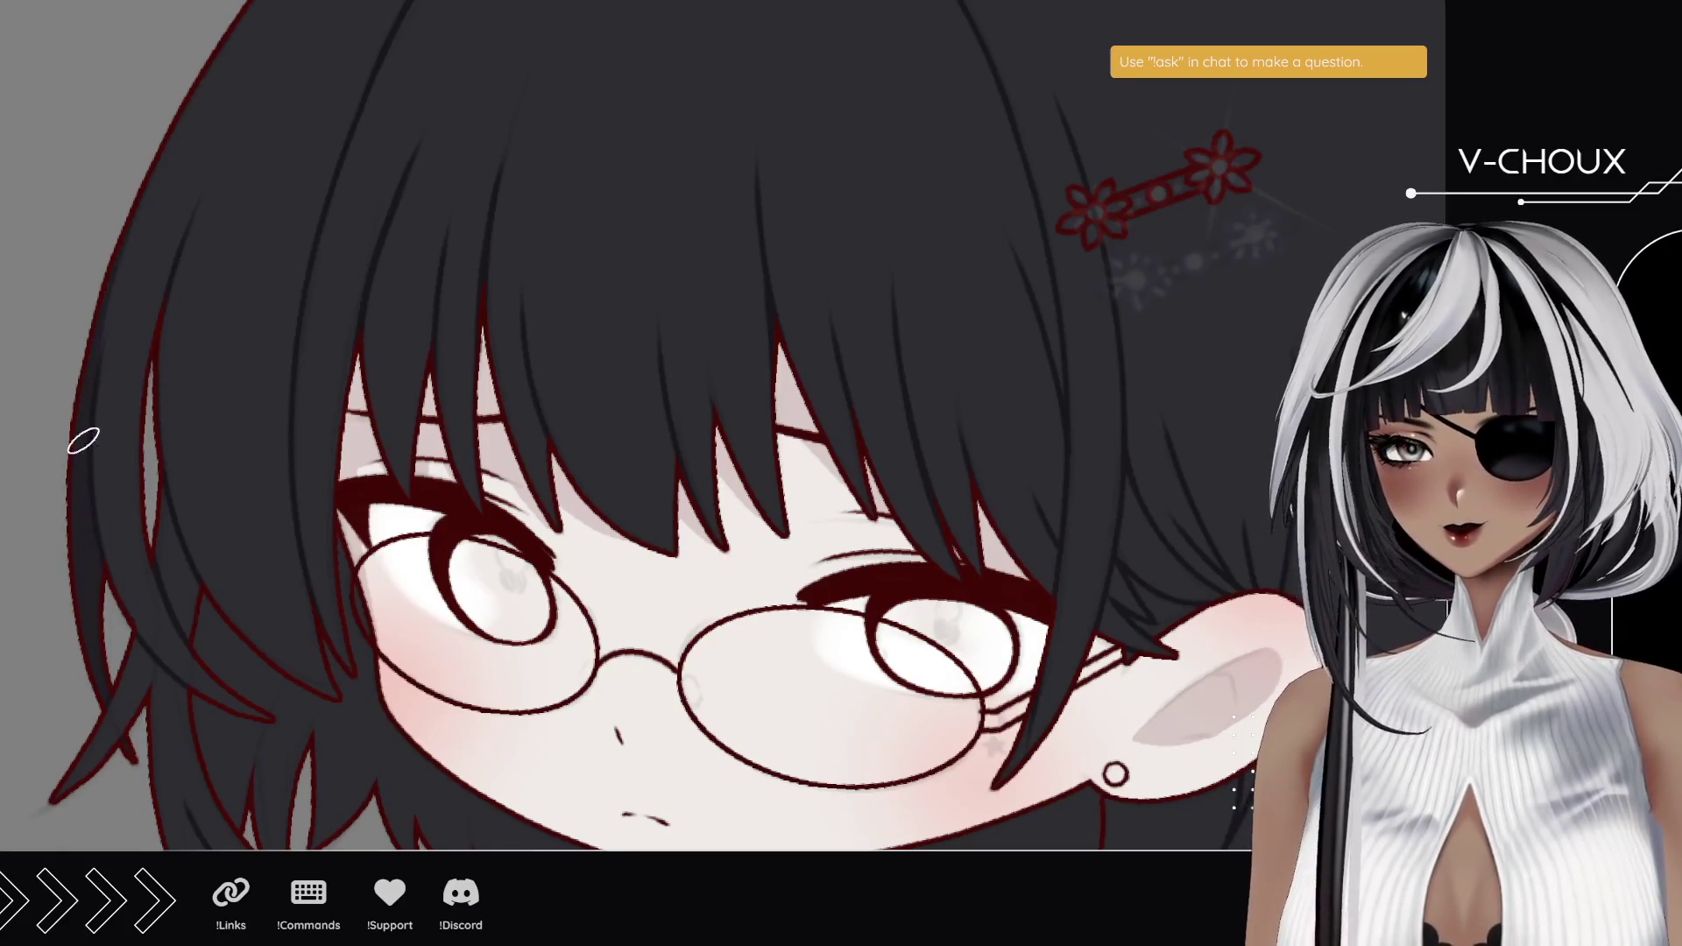
pyautogui.scroll(2, 110, 381)
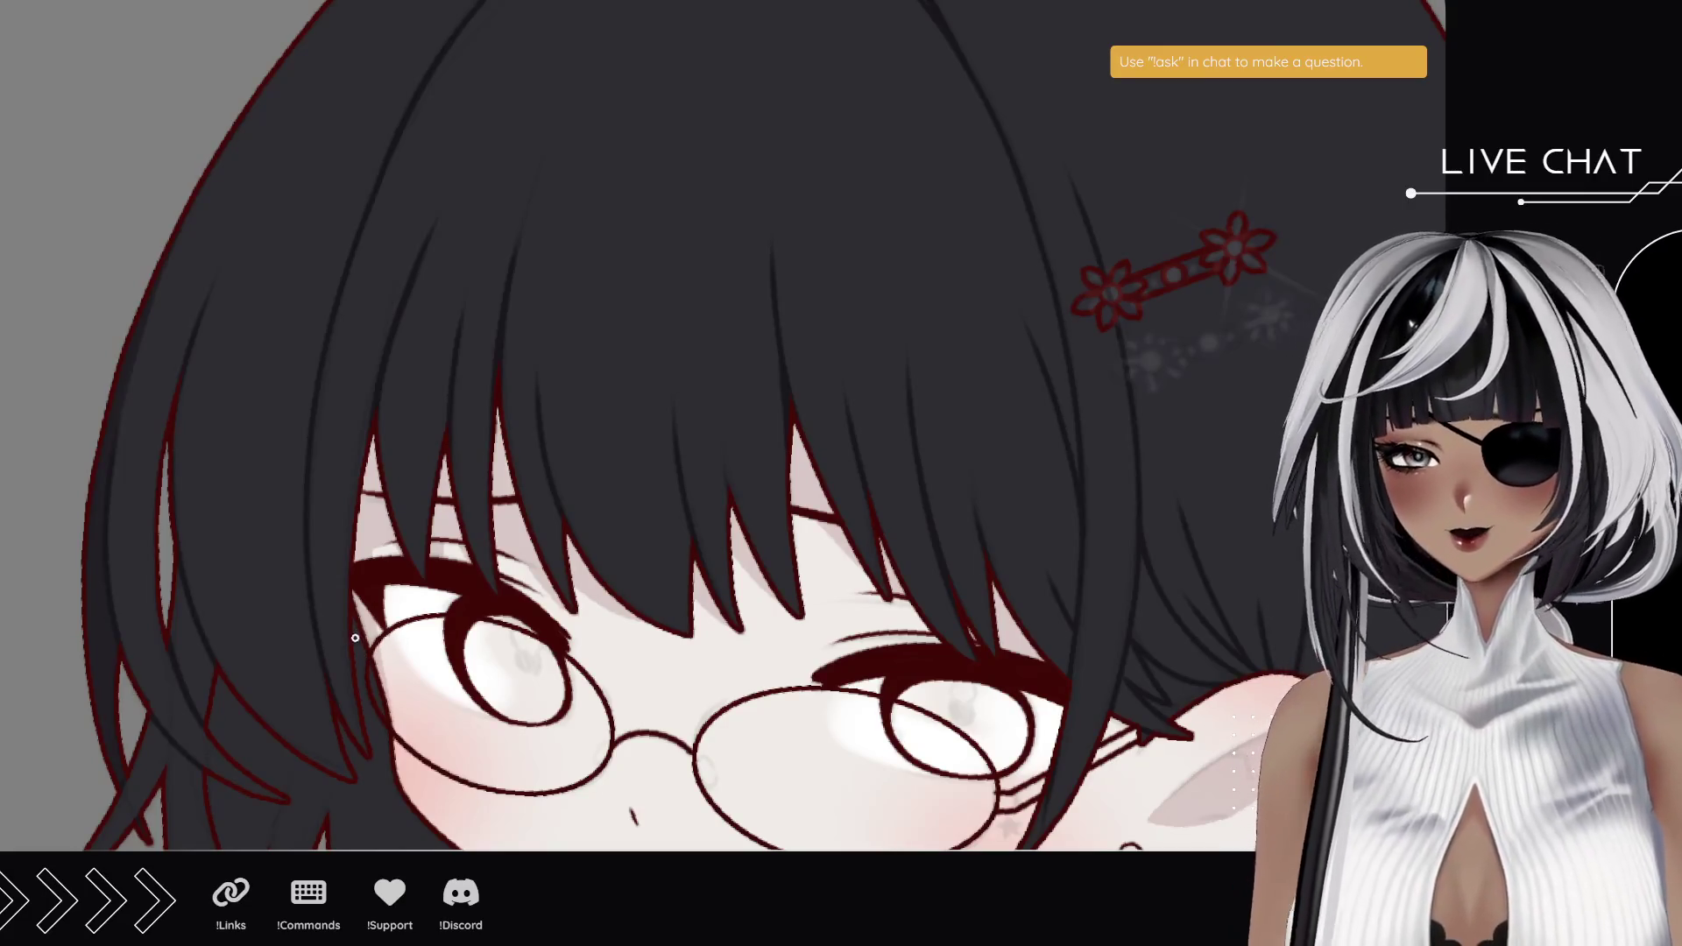
# - Pan and scroll the canvas down to check the bangs over the glasses and eyes
pyautogui.moveTo(340, 420); pyautogui.dragTo(382, 552)
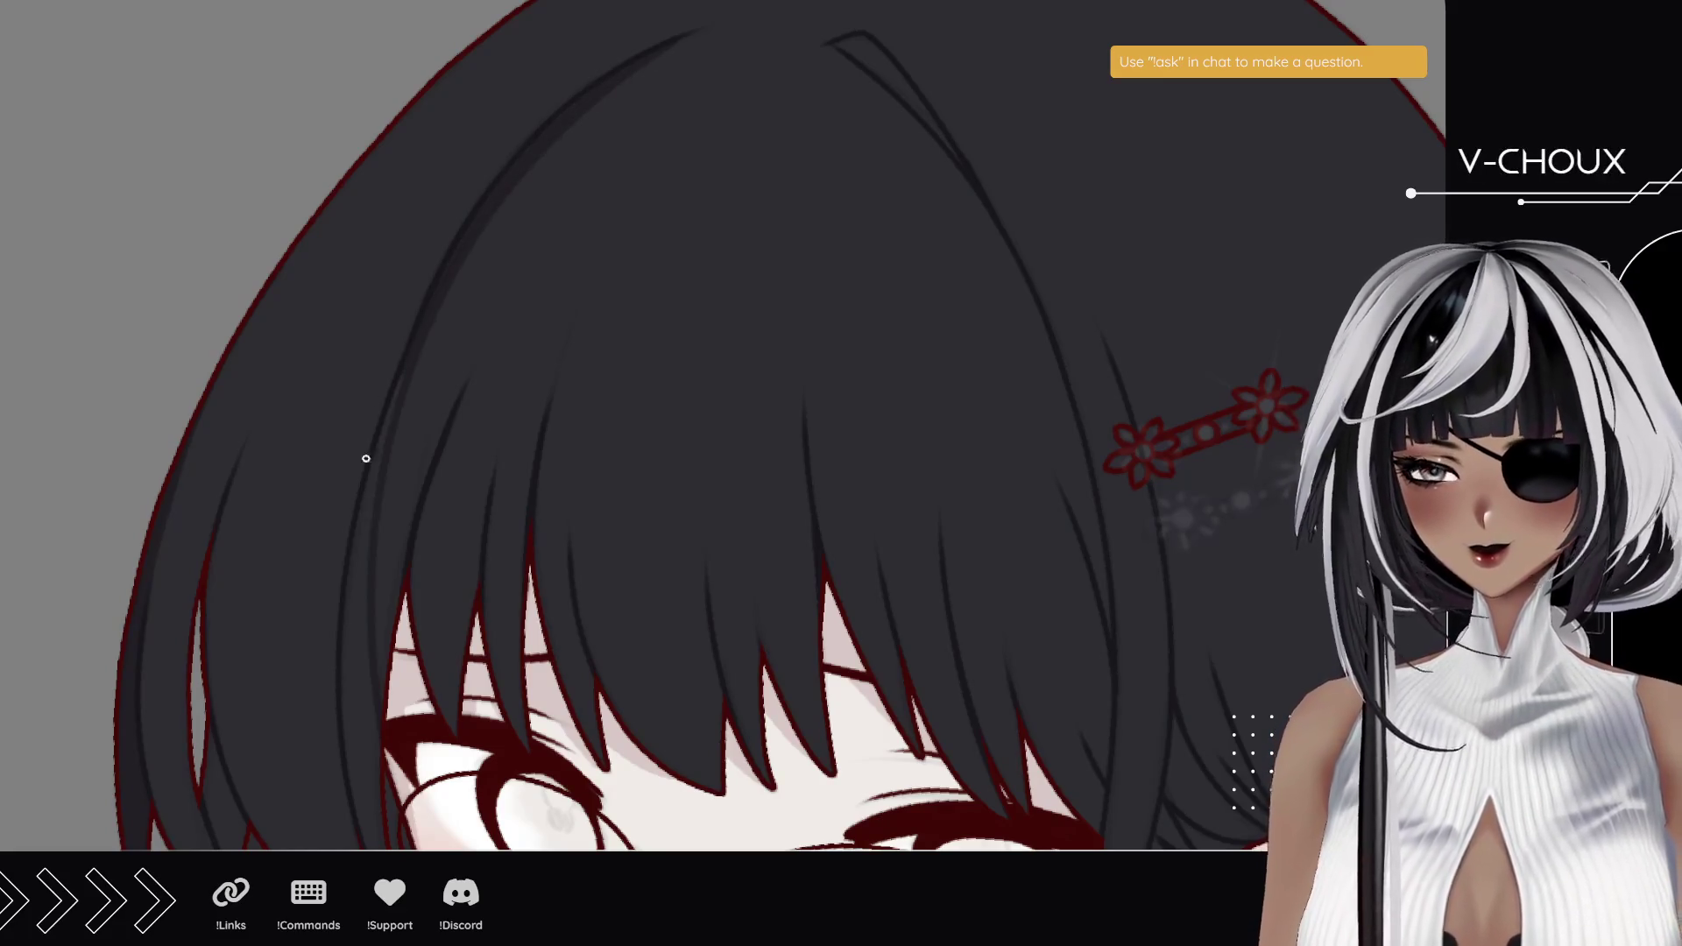
pyautogui.scroll(-3, 359, 481)
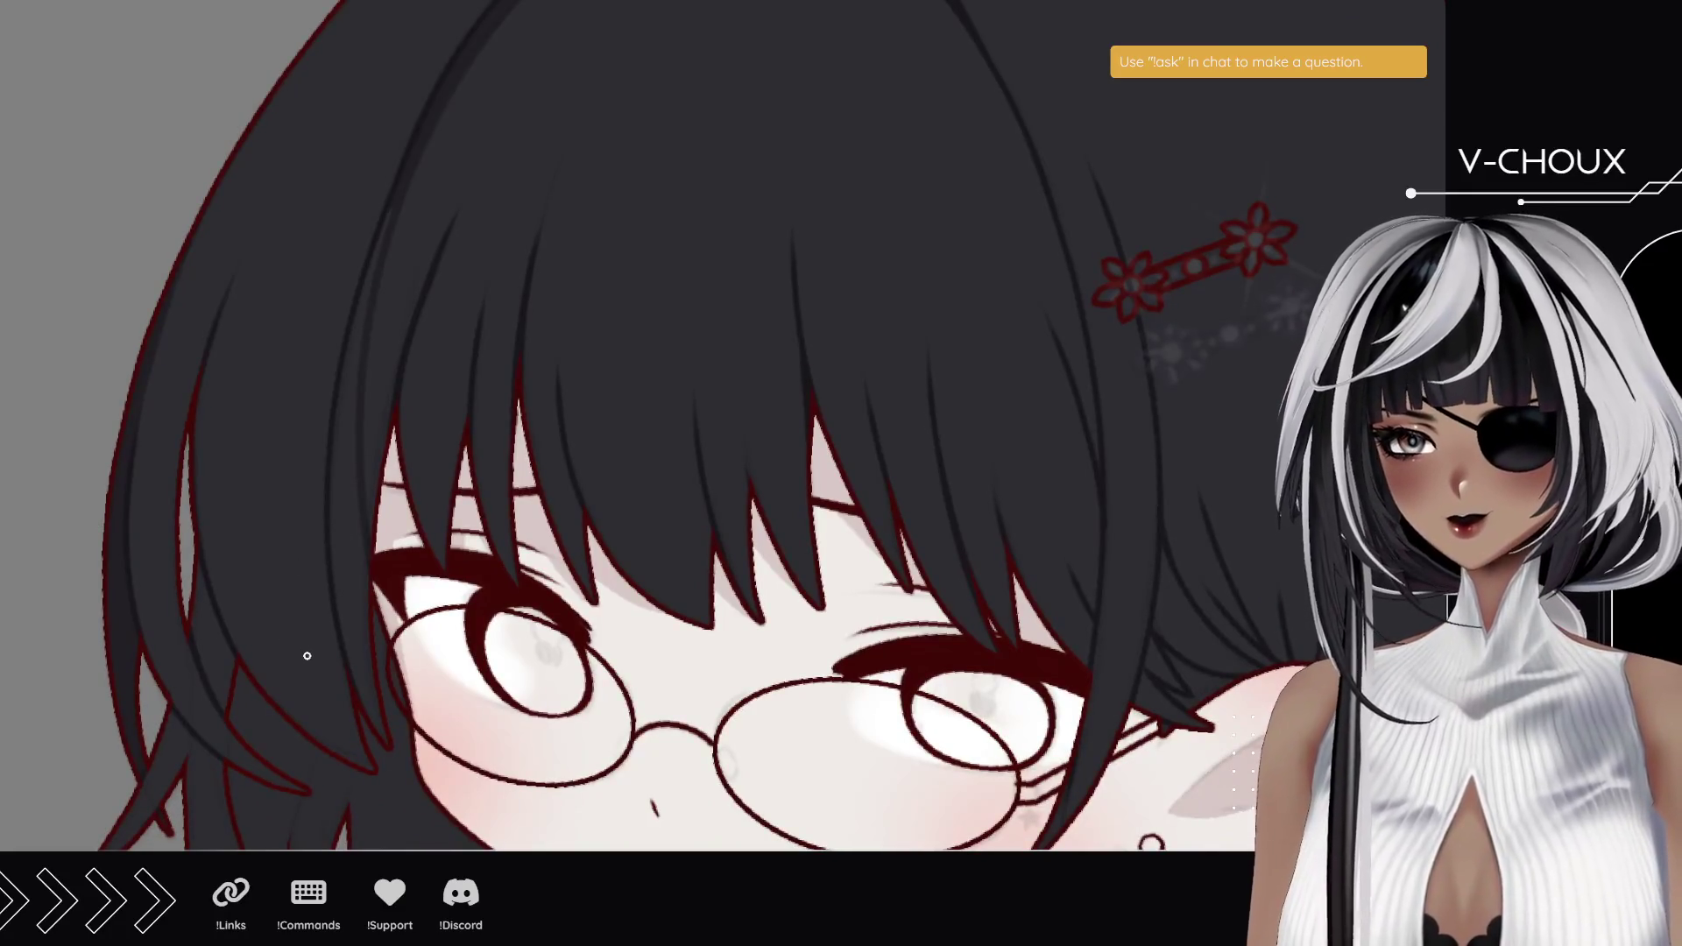
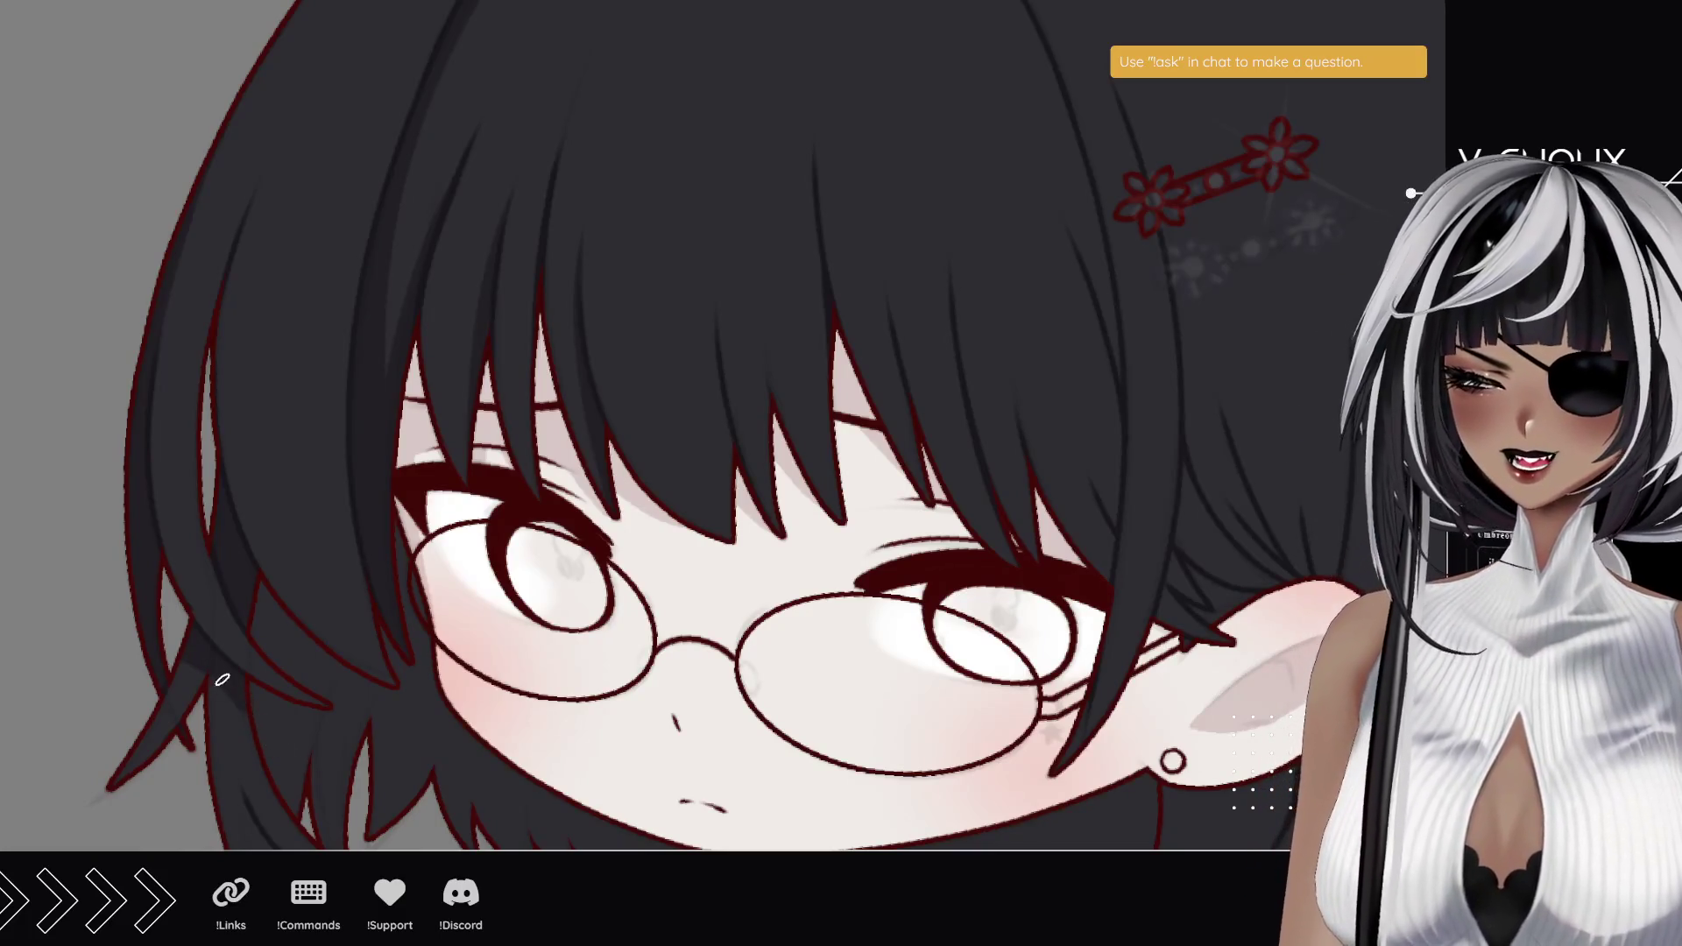
# - Draw a thin white highlight stroke along the left side of the black hair
pyautogui.scroll(-4, 252, 649)
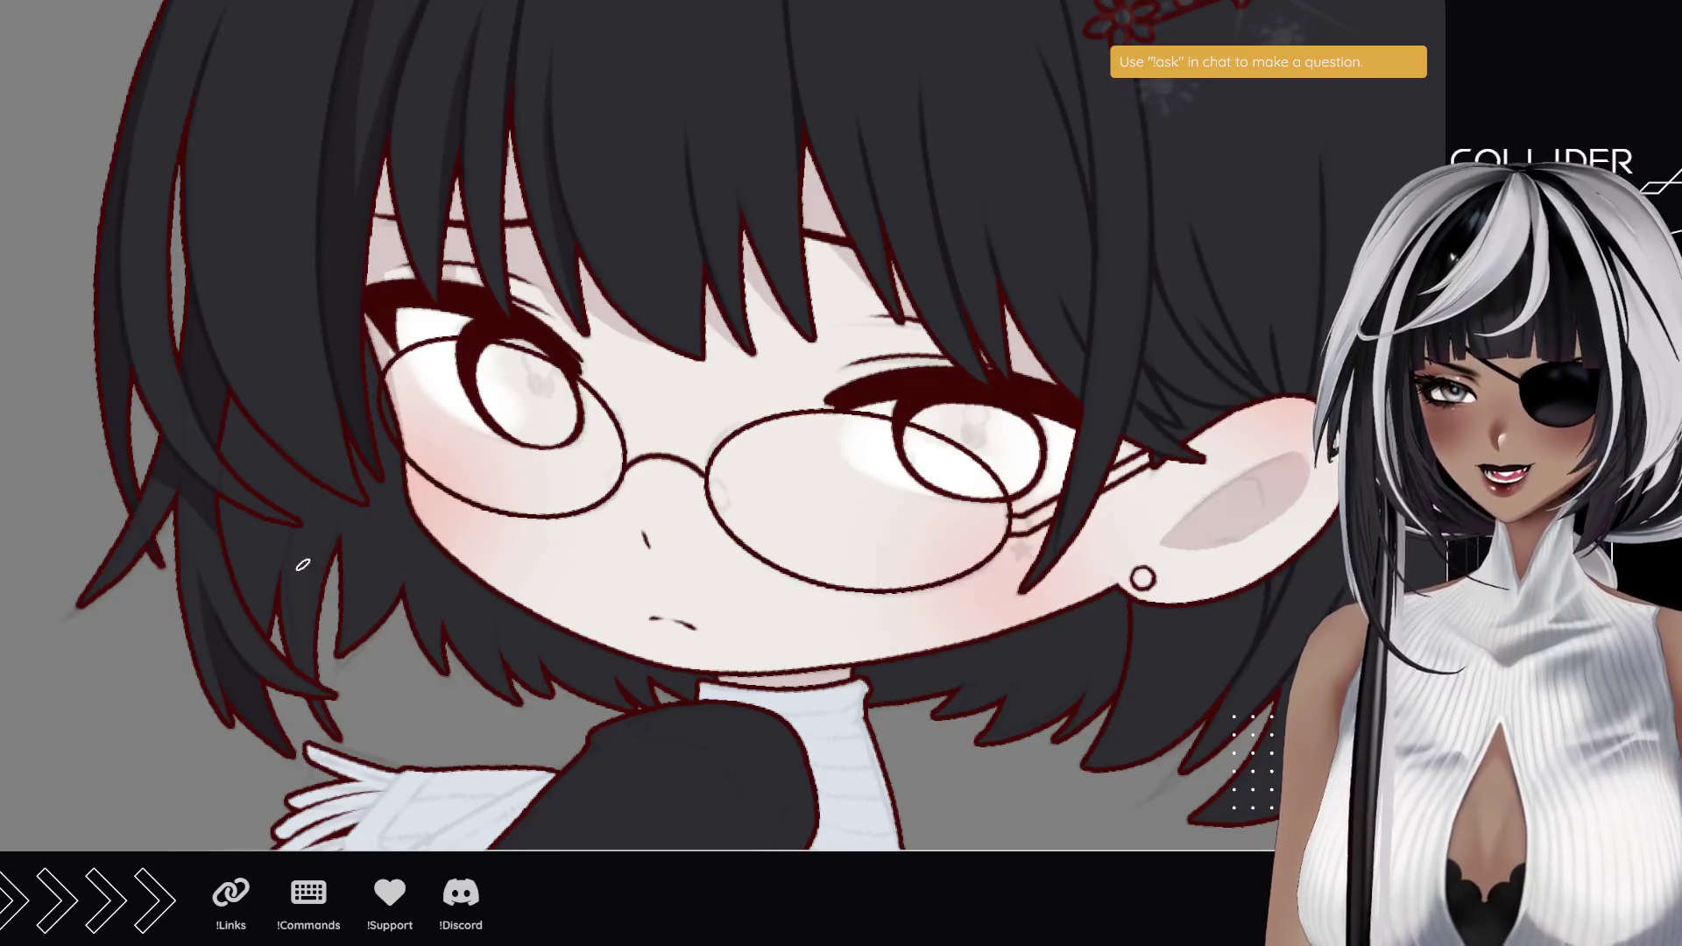
pyautogui.moveTo(181, 606); pyautogui.dragTo(185, 506)
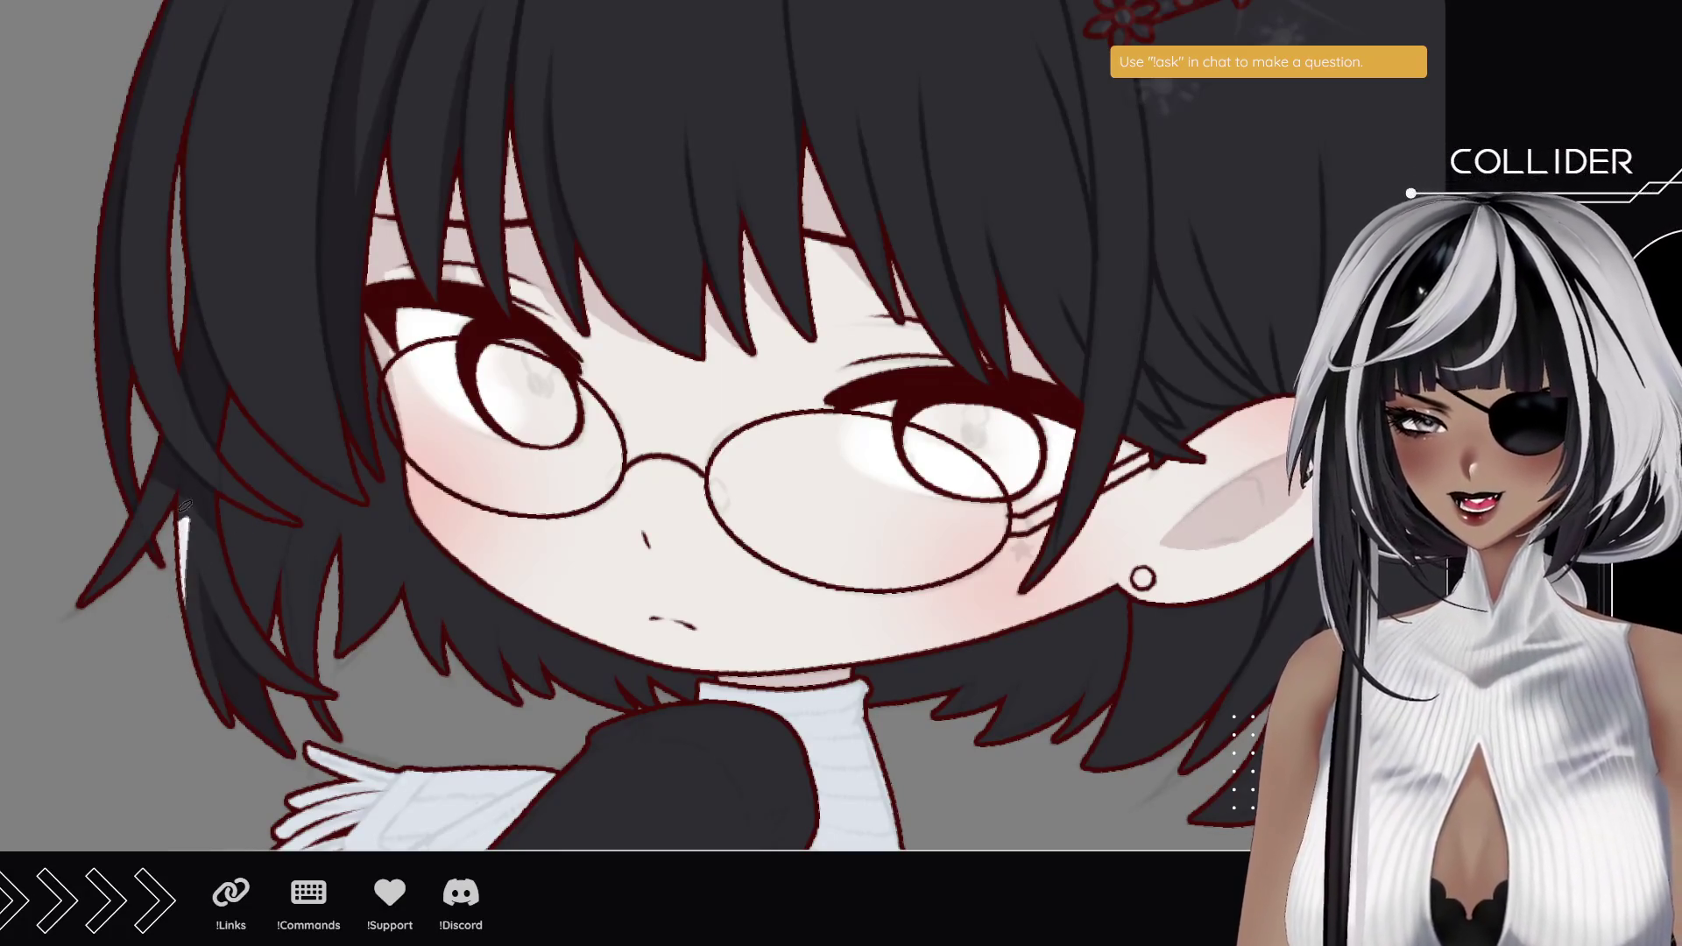
# - Undo the white hair highlight and turn the view clockwise over the hair
pyautogui.hotkey('ctrl', 'z')
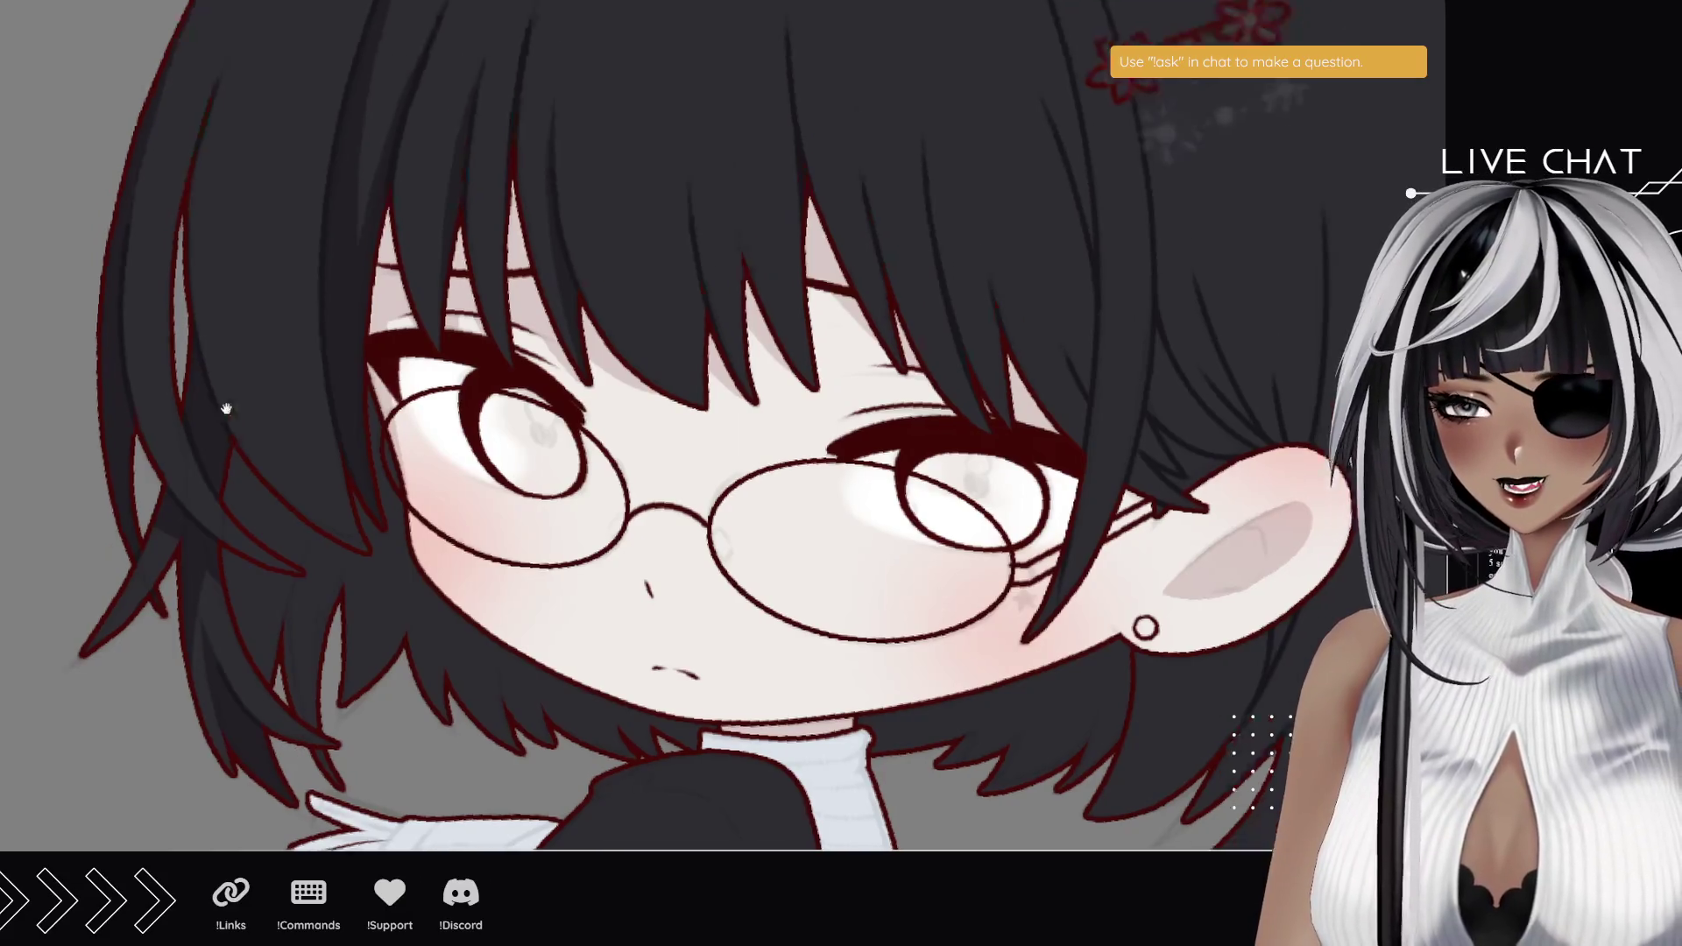
pyautogui.scroll(3, 230, 374)
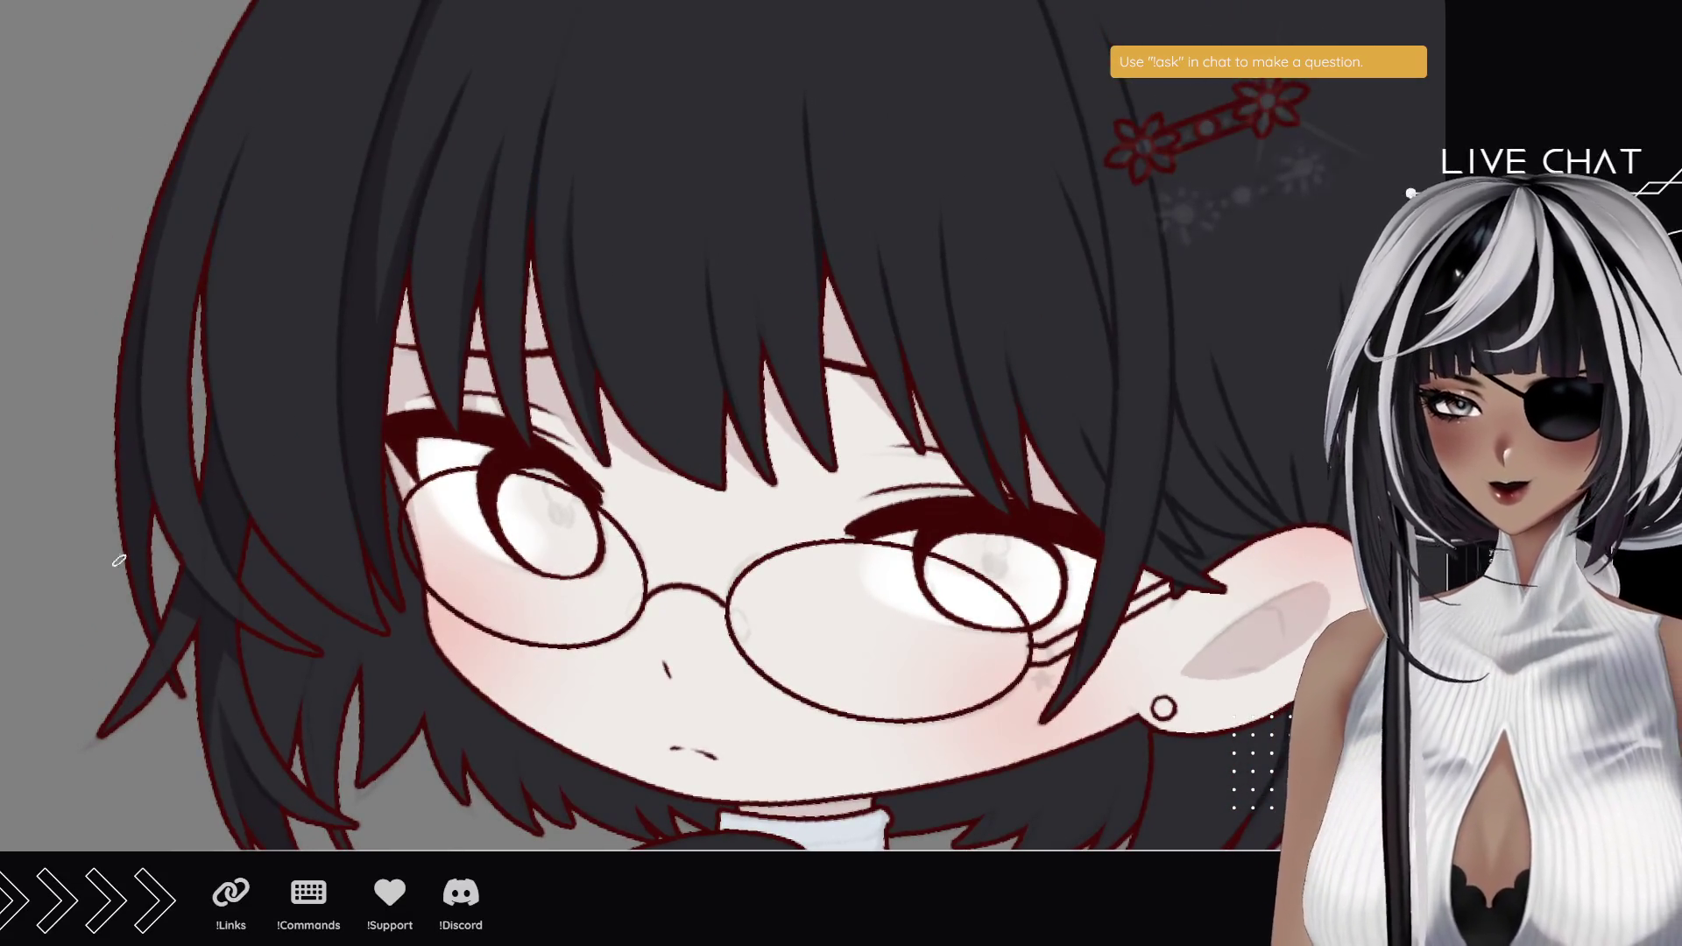
pyautogui.moveTo(234, 556); pyautogui.dragTo(143, 503)
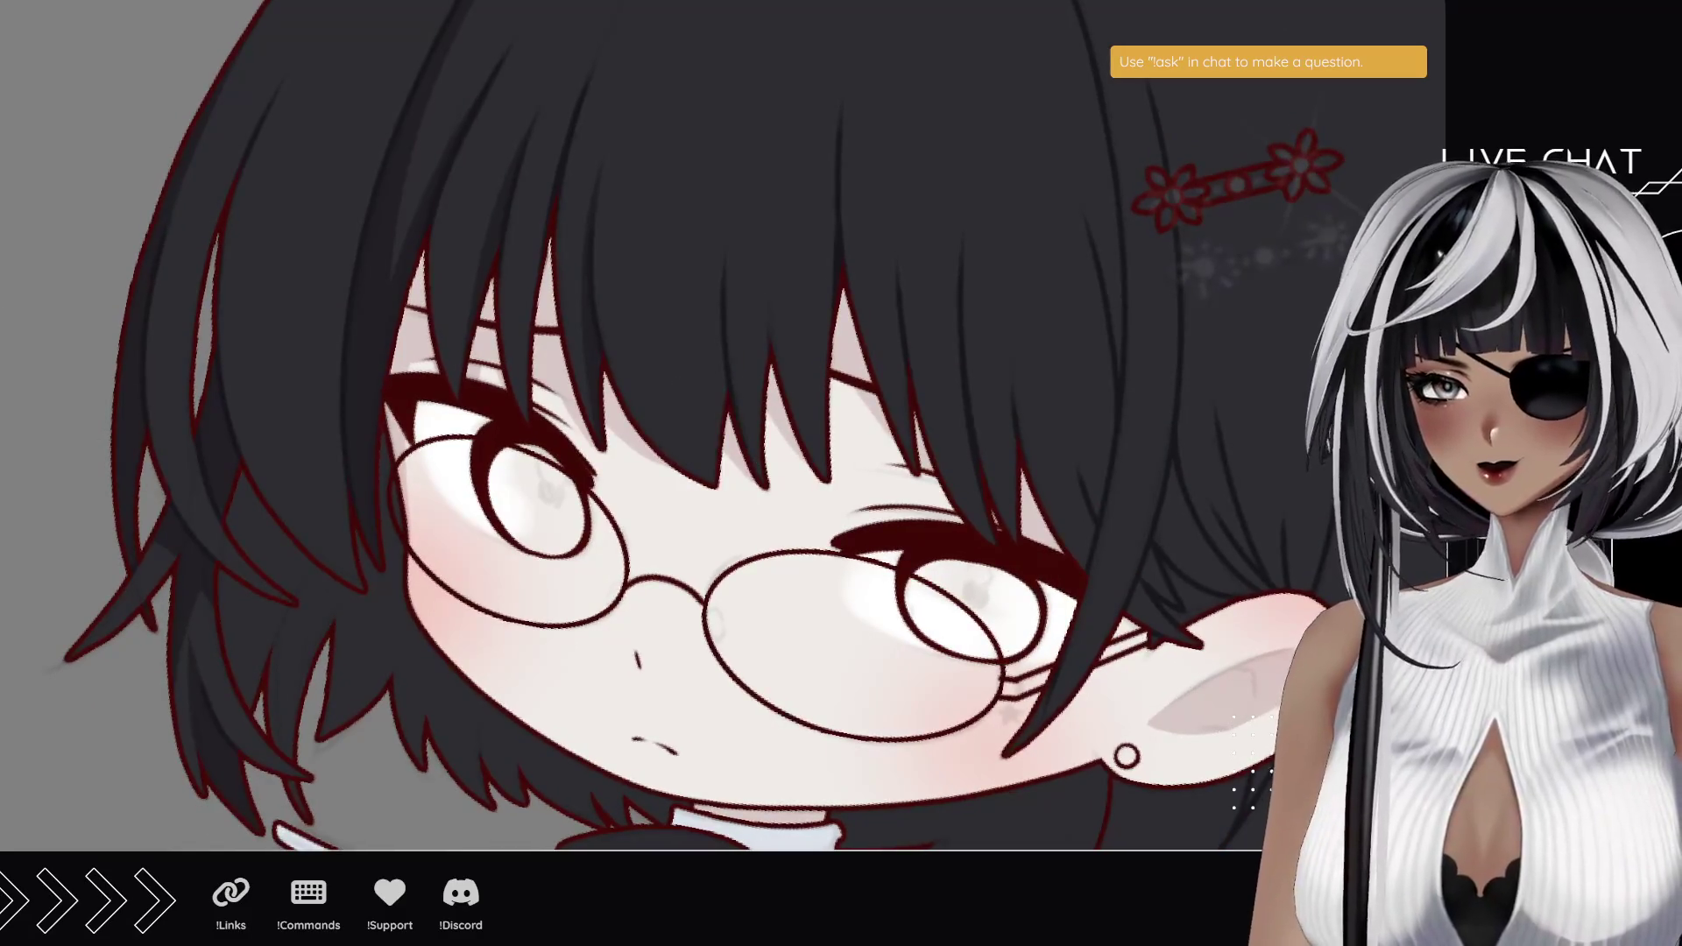
pyautogui.scroll(2, 301, 620)
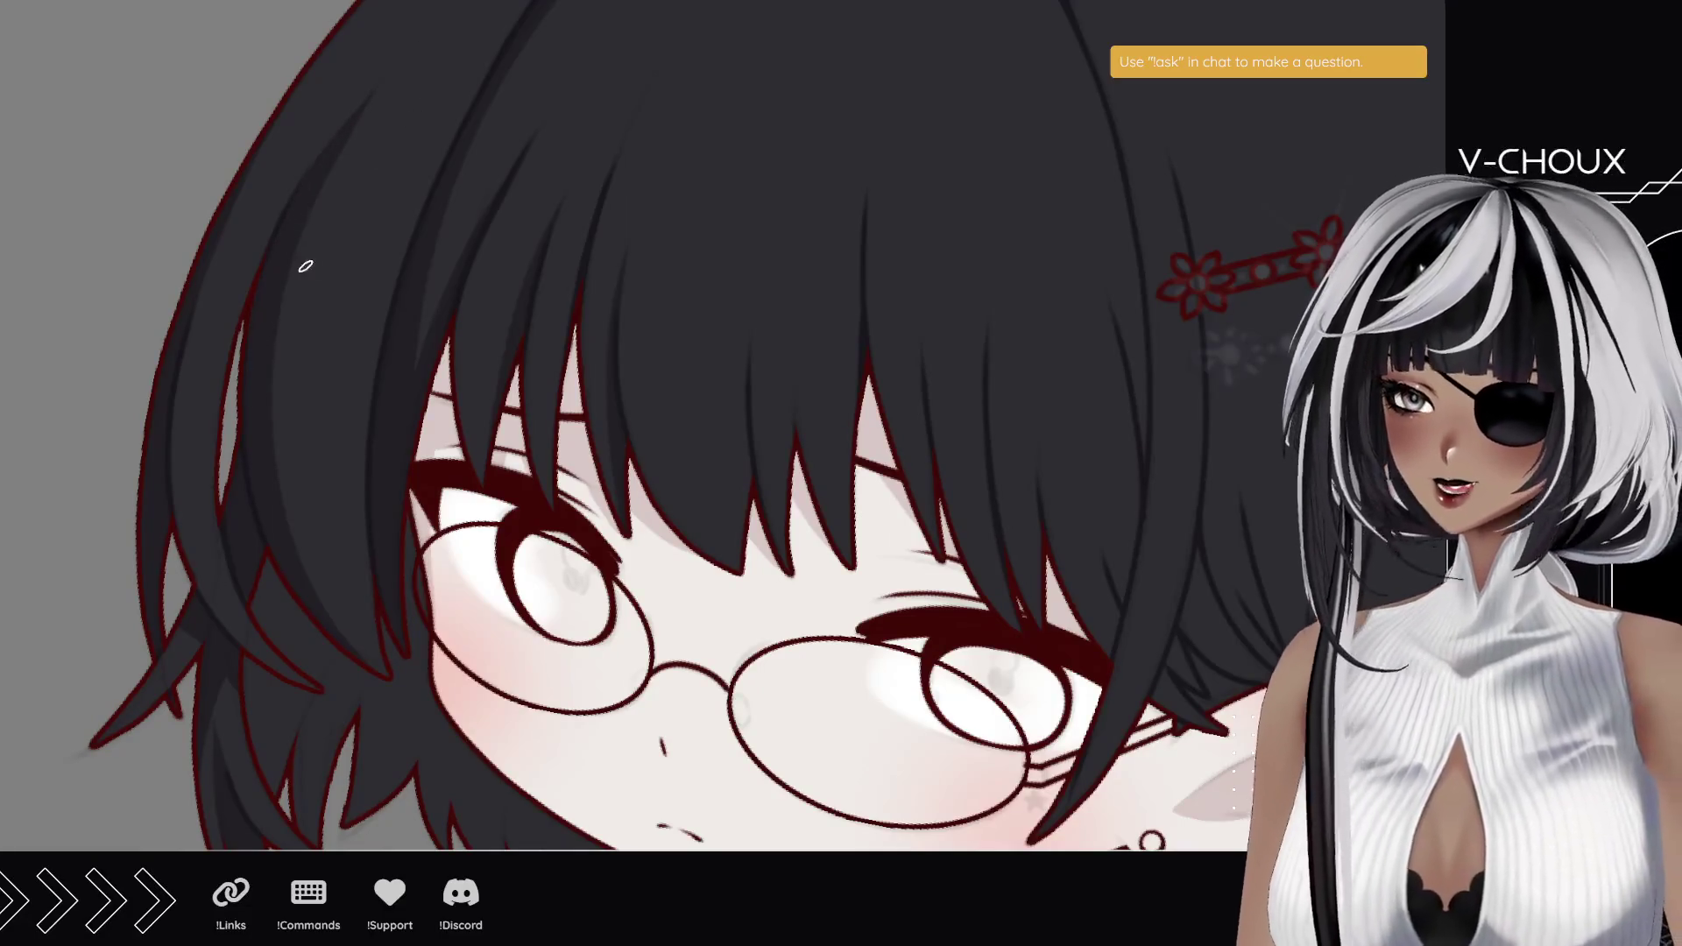
pyautogui.moveTo(285, 224); pyautogui.dragTo(315, 293)
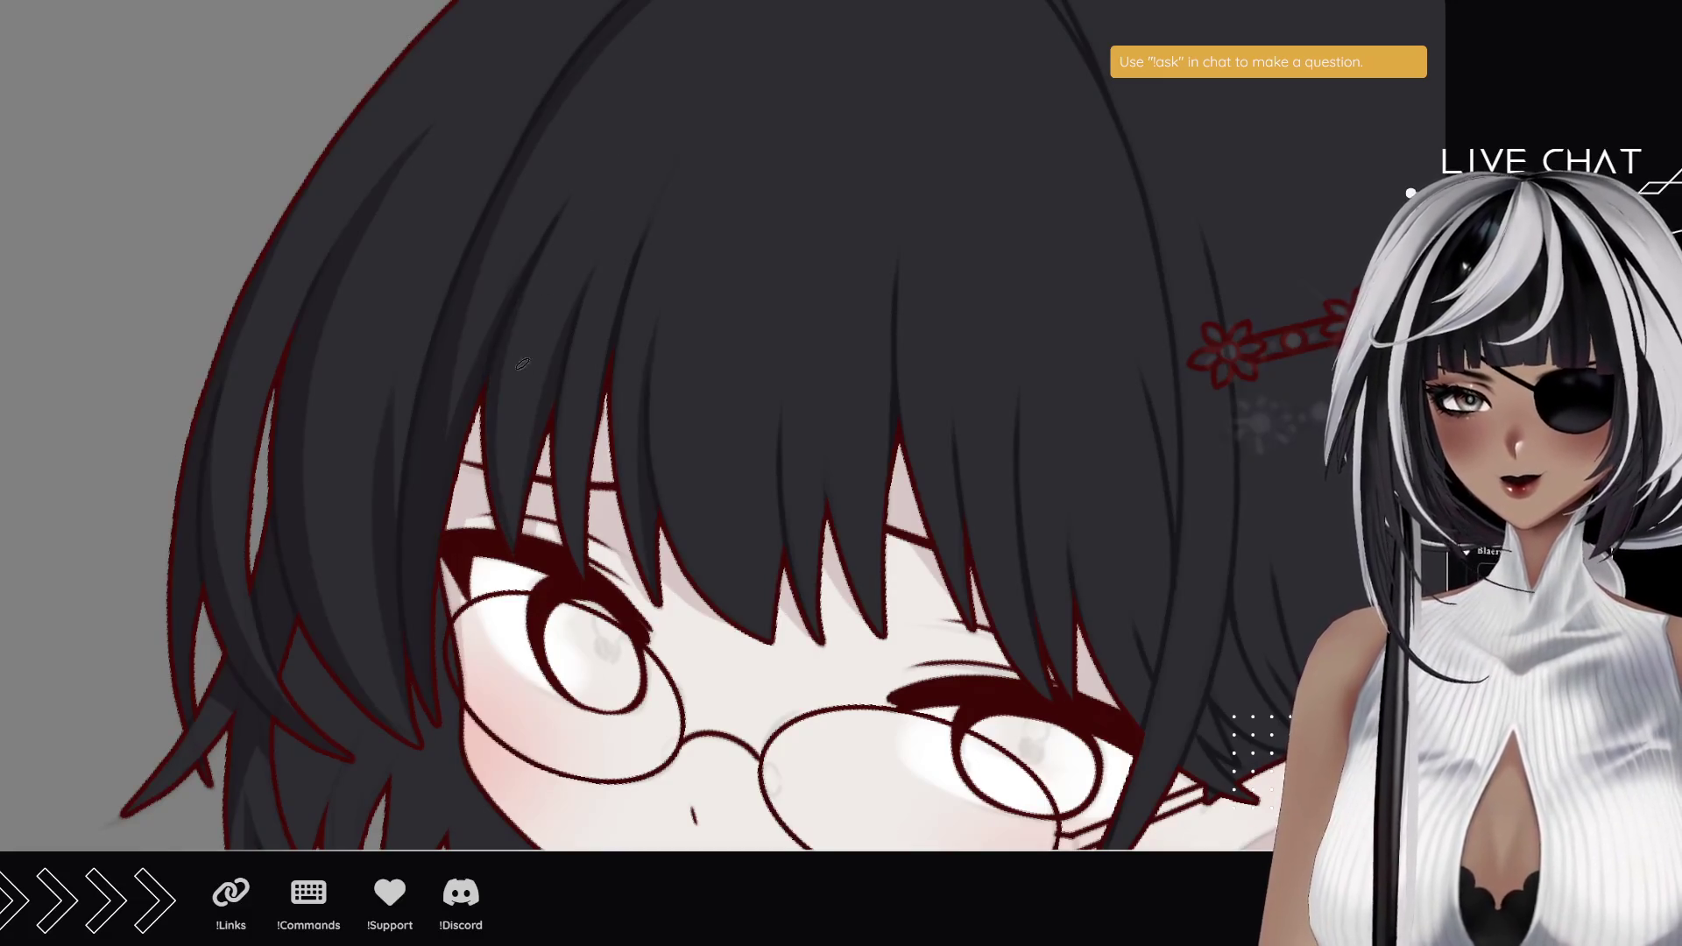
pyautogui.moveTo(709, 633)
pyautogui.mouseDown()
pyautogui.moveTo(543, 487)
pyautogui.moveTo(555, 467)
pyautogui.mouseUp()
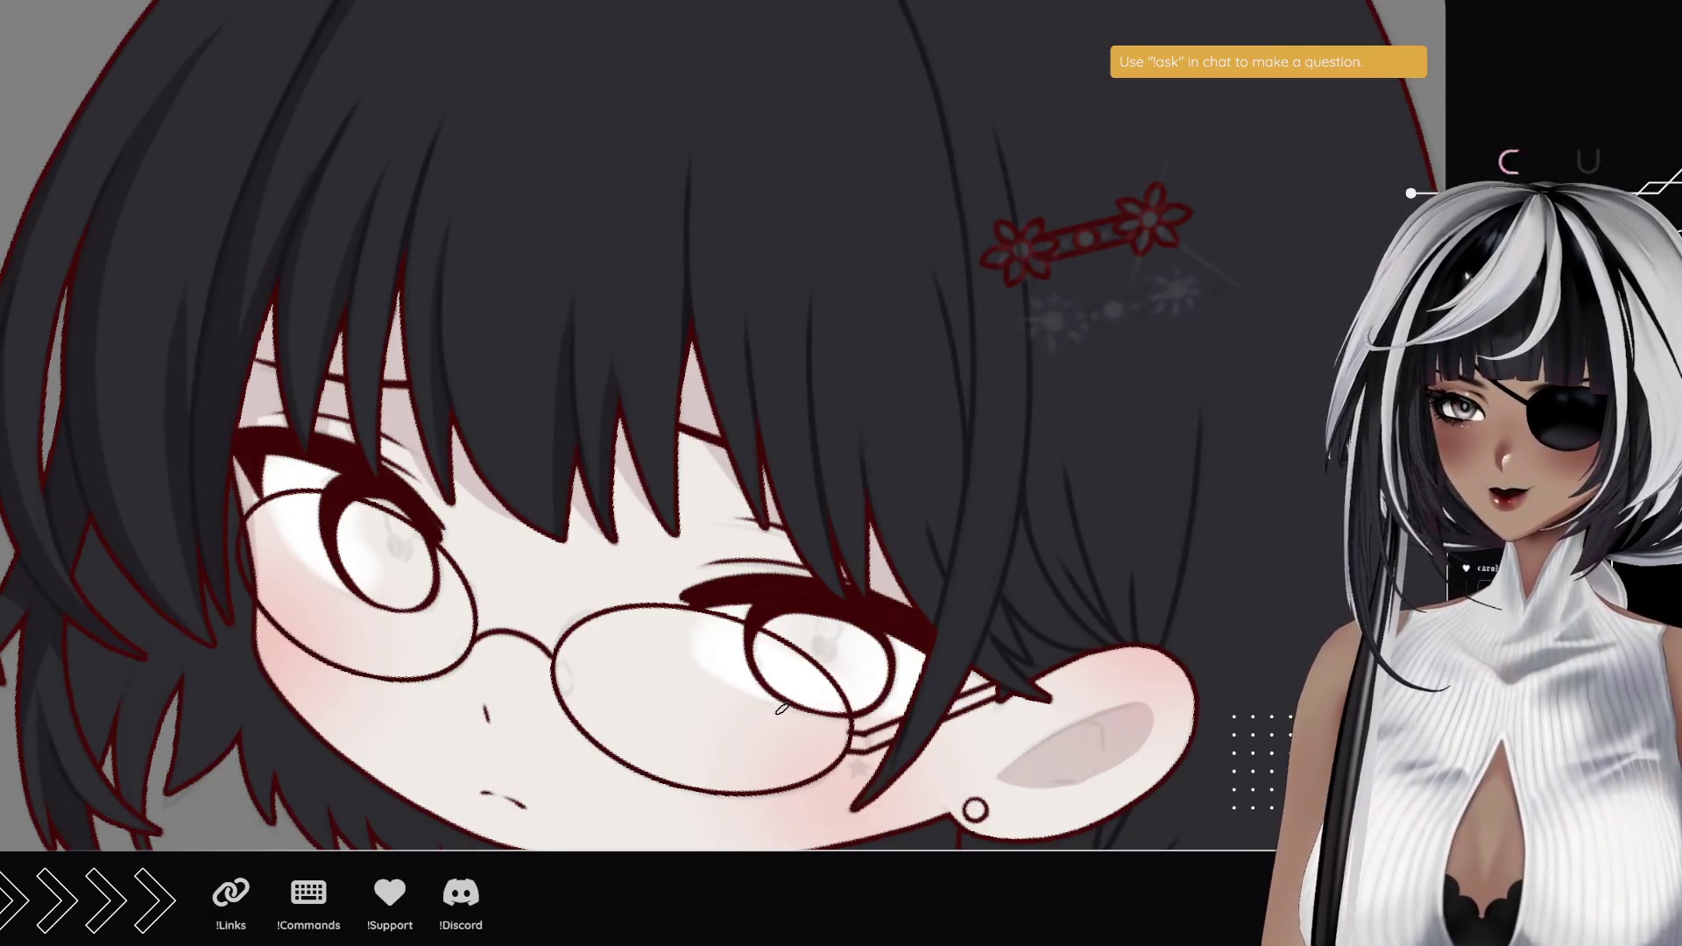
pyautogui.moveTo(639, 474); pyautogui.dragTo(642, 532)
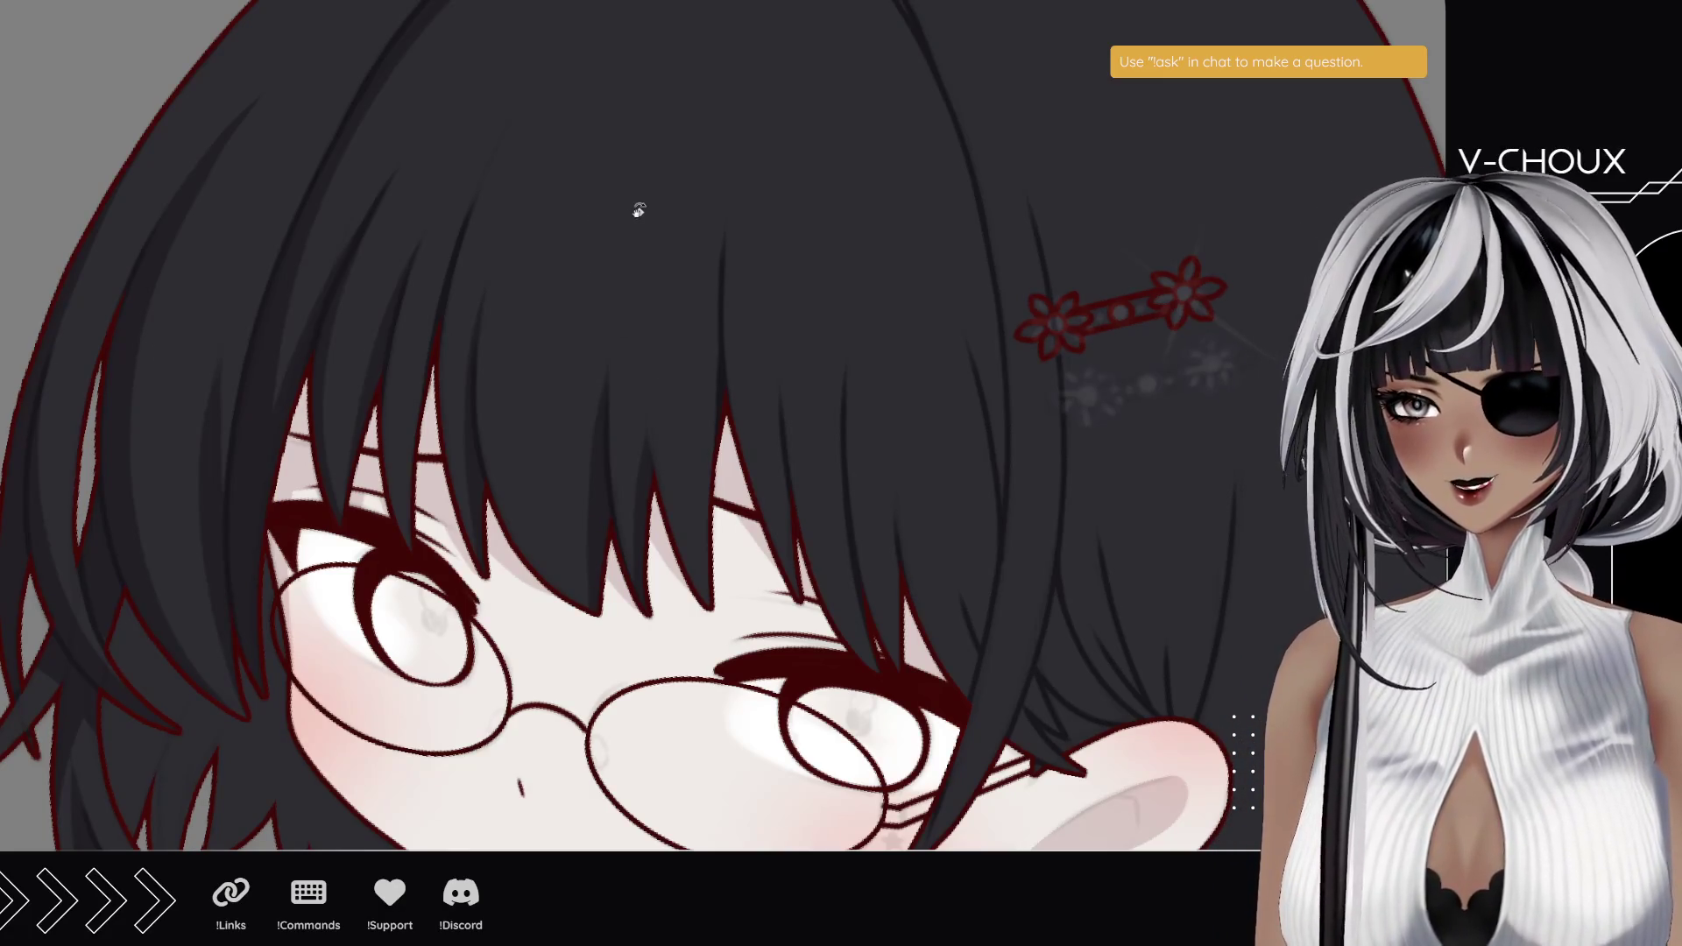
pyautogui.moveTo(650, 208)
pyautogui.mouseDown()
pyautogui.moveTo(368, 345)
pyautogui.moveTo(555, 701)
pyautogui.moveTo(656, 723)
pyautogui.mouseUp()
pyautogui.moveTo(518, 324)
pyautogui.mouseDown()
pyautogui.moveTo(488, 376)
pyautogui.moveTo(490, 362)
pyautogui.moveTo(506, 526)
pyautogui.moveTo(500, 436)
pyautogui.moveTo(468, 494)
pyautogui.moveTo(470, 461)
pyautogui.mouseUp()
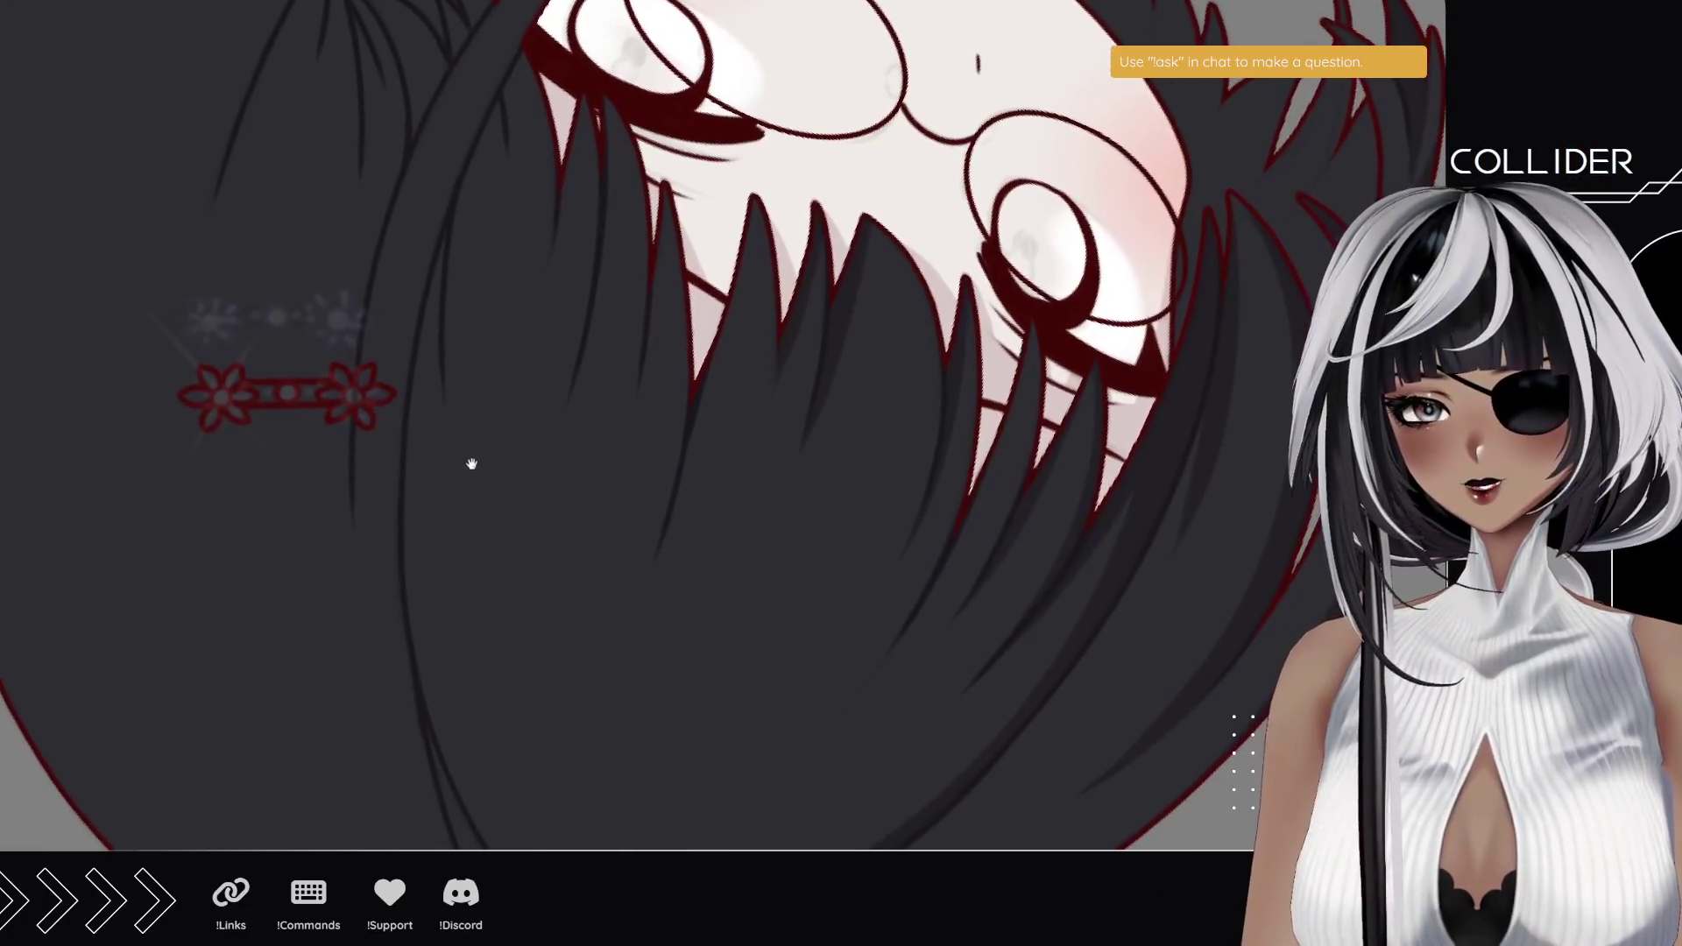
pyautogui.moveTo(451, 665); pyautogui.dragTo(429, 540)
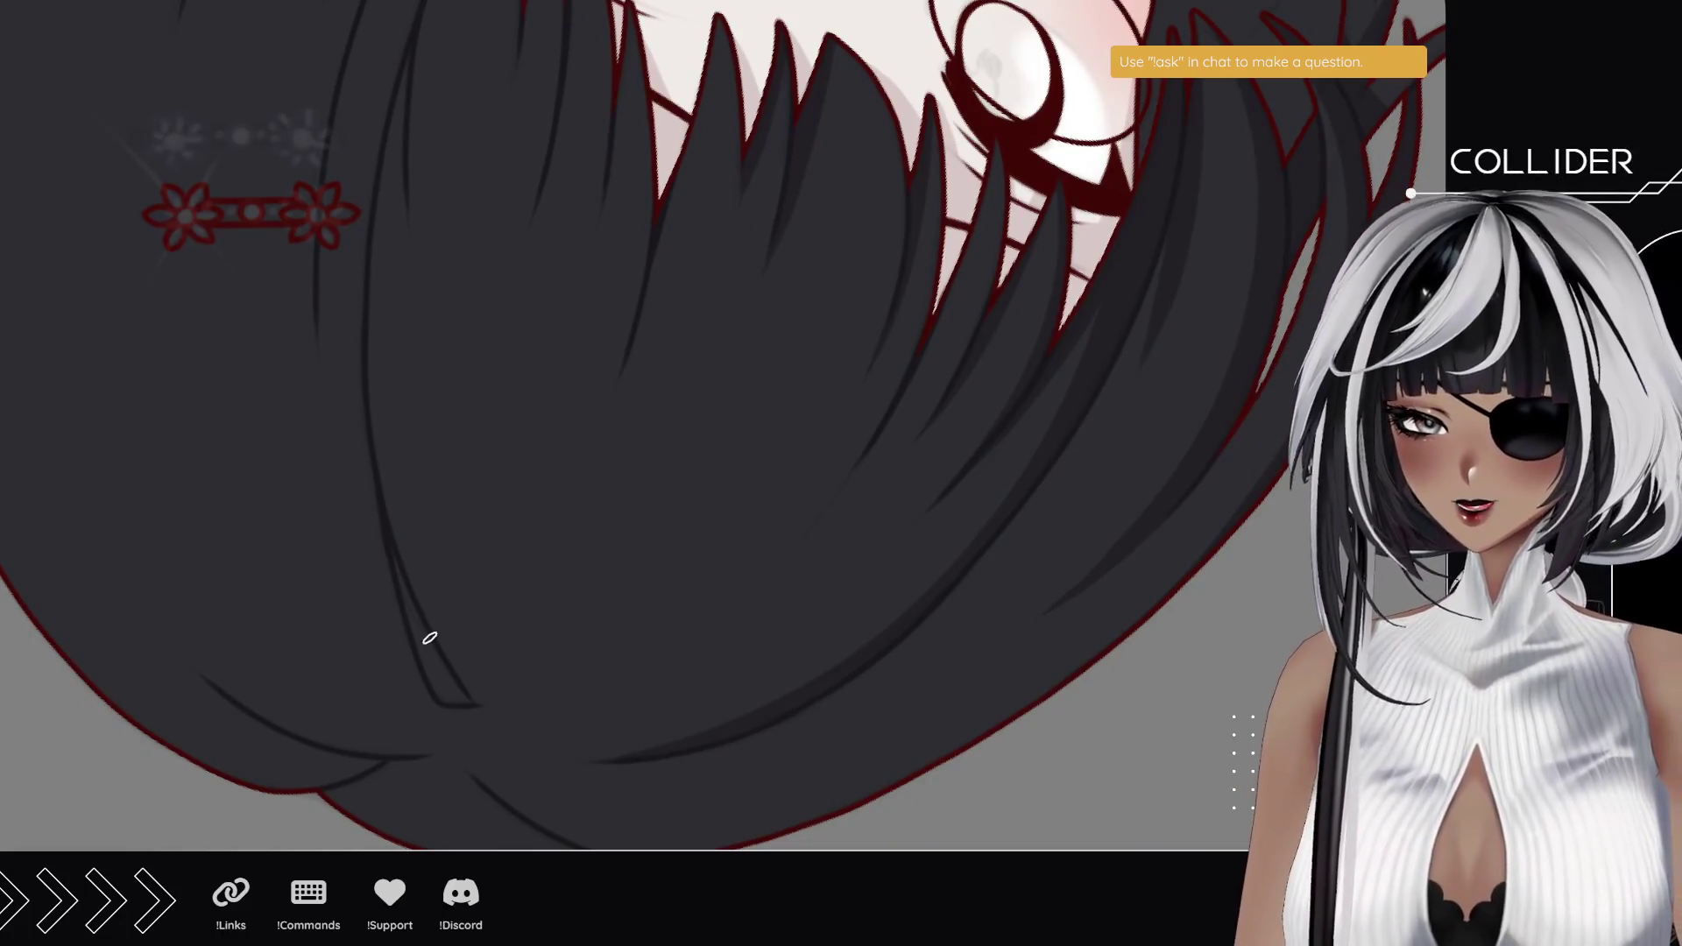
# - Draw and darken a short dark line along the fold at the back of the hair
pyautogui.moveTo(451, 698)
pyautogui.mouseDown()
pyautogui.moveTo(432, 668)
pyautogui.moveTo(471, 705)
pyautogui.moveTo(421, 624)
pyautogui.mouseUp()
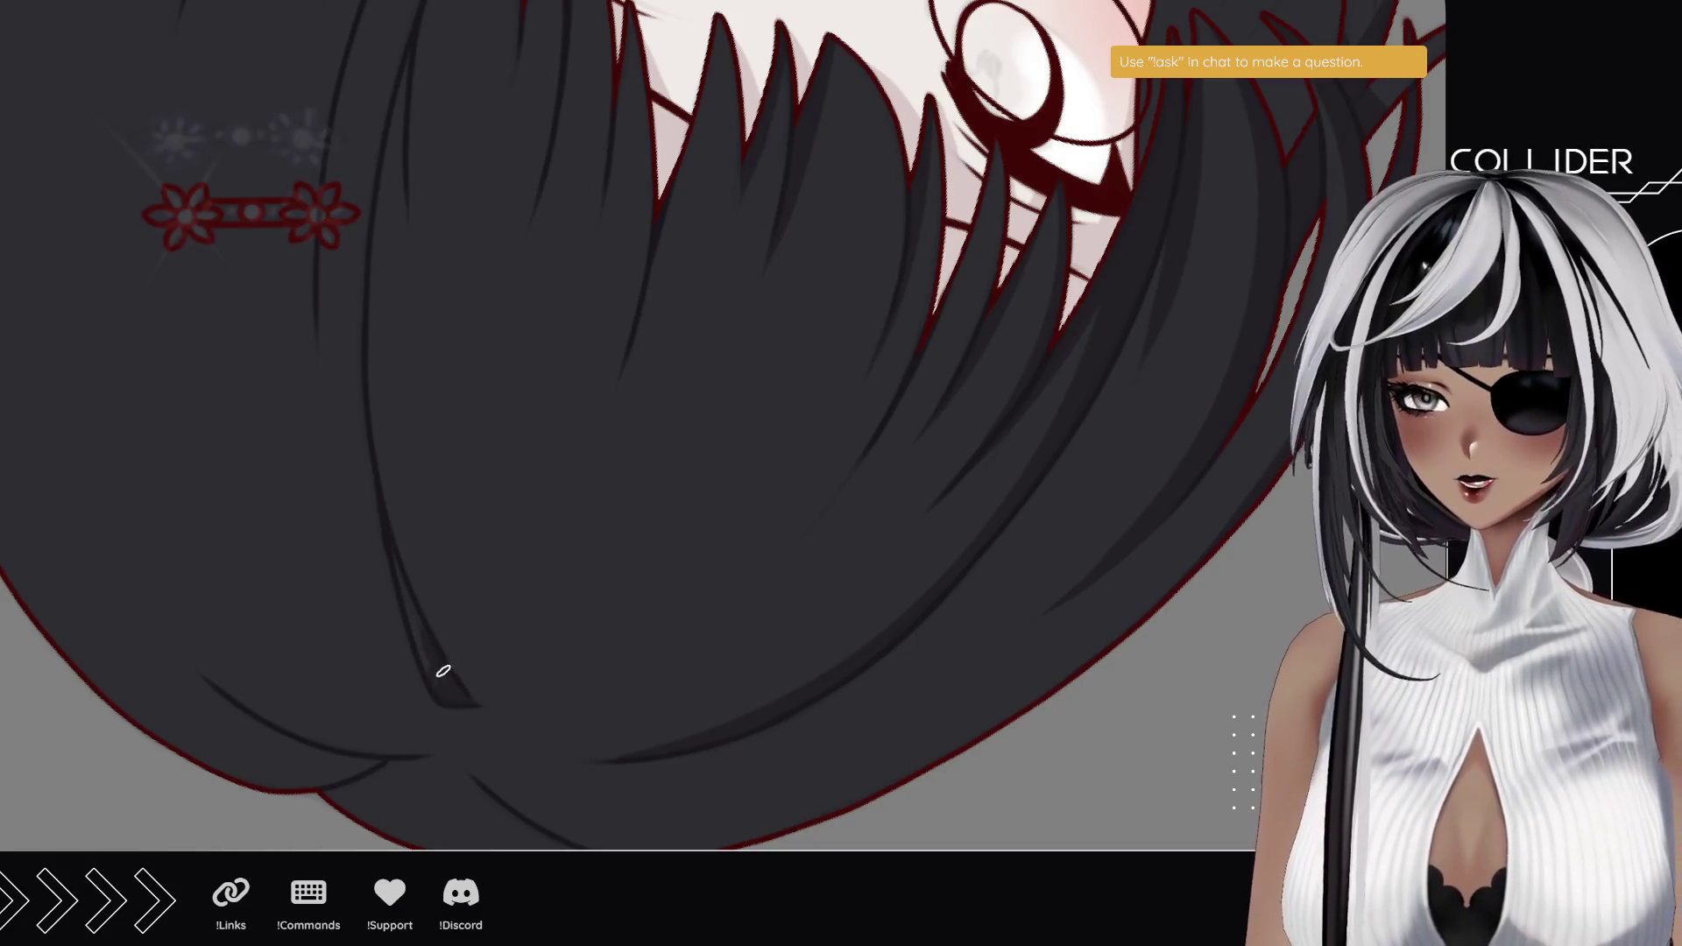
pyautogui.moveTo(444, 687); pyautogui.dragTo(403, 569)
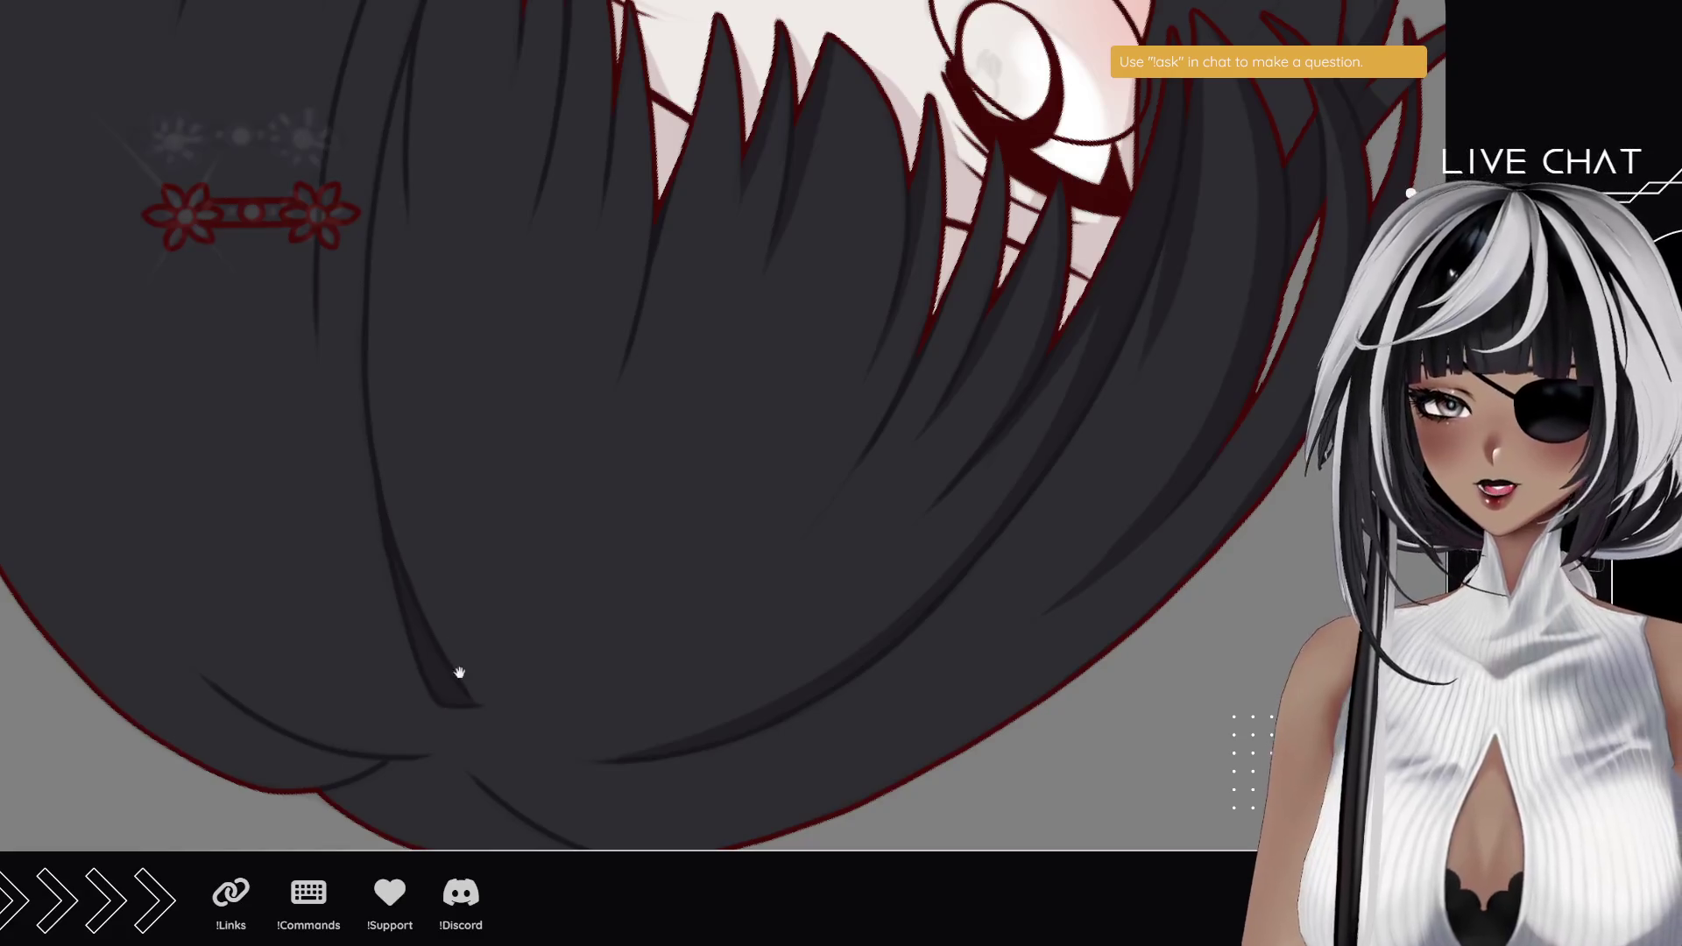
pyautogui.scroll(3, 413, 601)
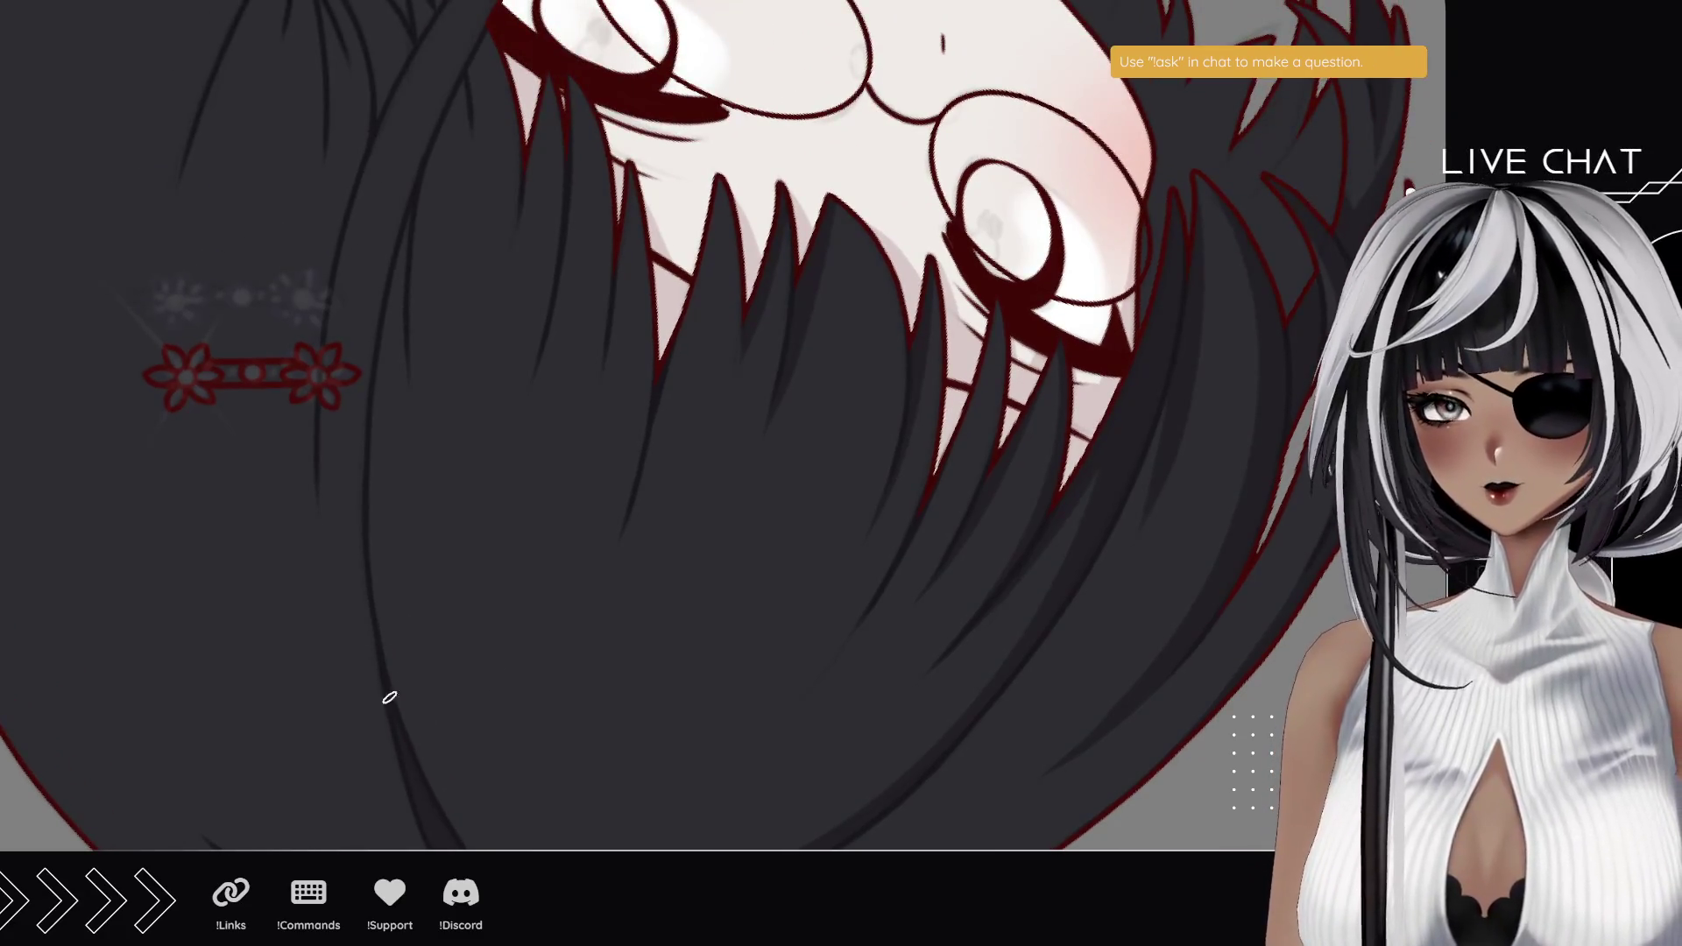
# - Draw dark strand lines up the left outer edge of the hair, redoing the first one
pyautogui.moveTo(390, 697); pyautogui.dragTo(465, 229)
pyautogui.hotkey('ctrl', 'z')
pyautogui.moveTo(407, 744); pyautogui.dragTo(491, 177)
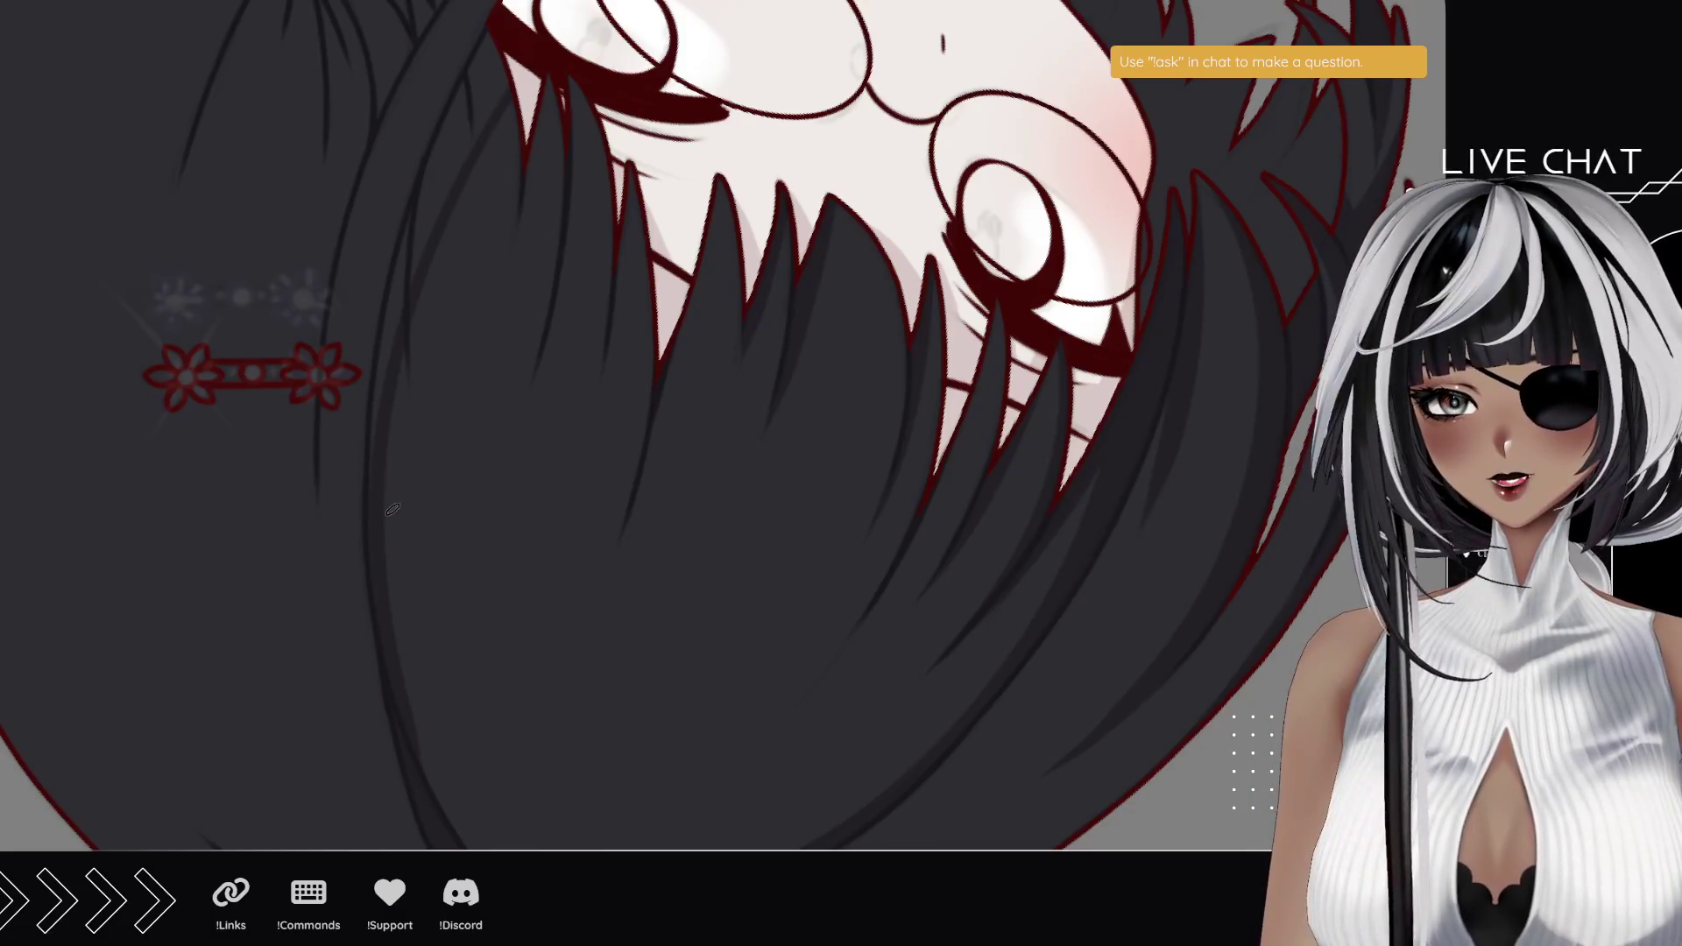
pyautogui.moveTo(377, 429); pyautogui.dragTo(455, 128)
pyautogui.moveTo(413, 248); pyautogui.dragTo(491, 97)
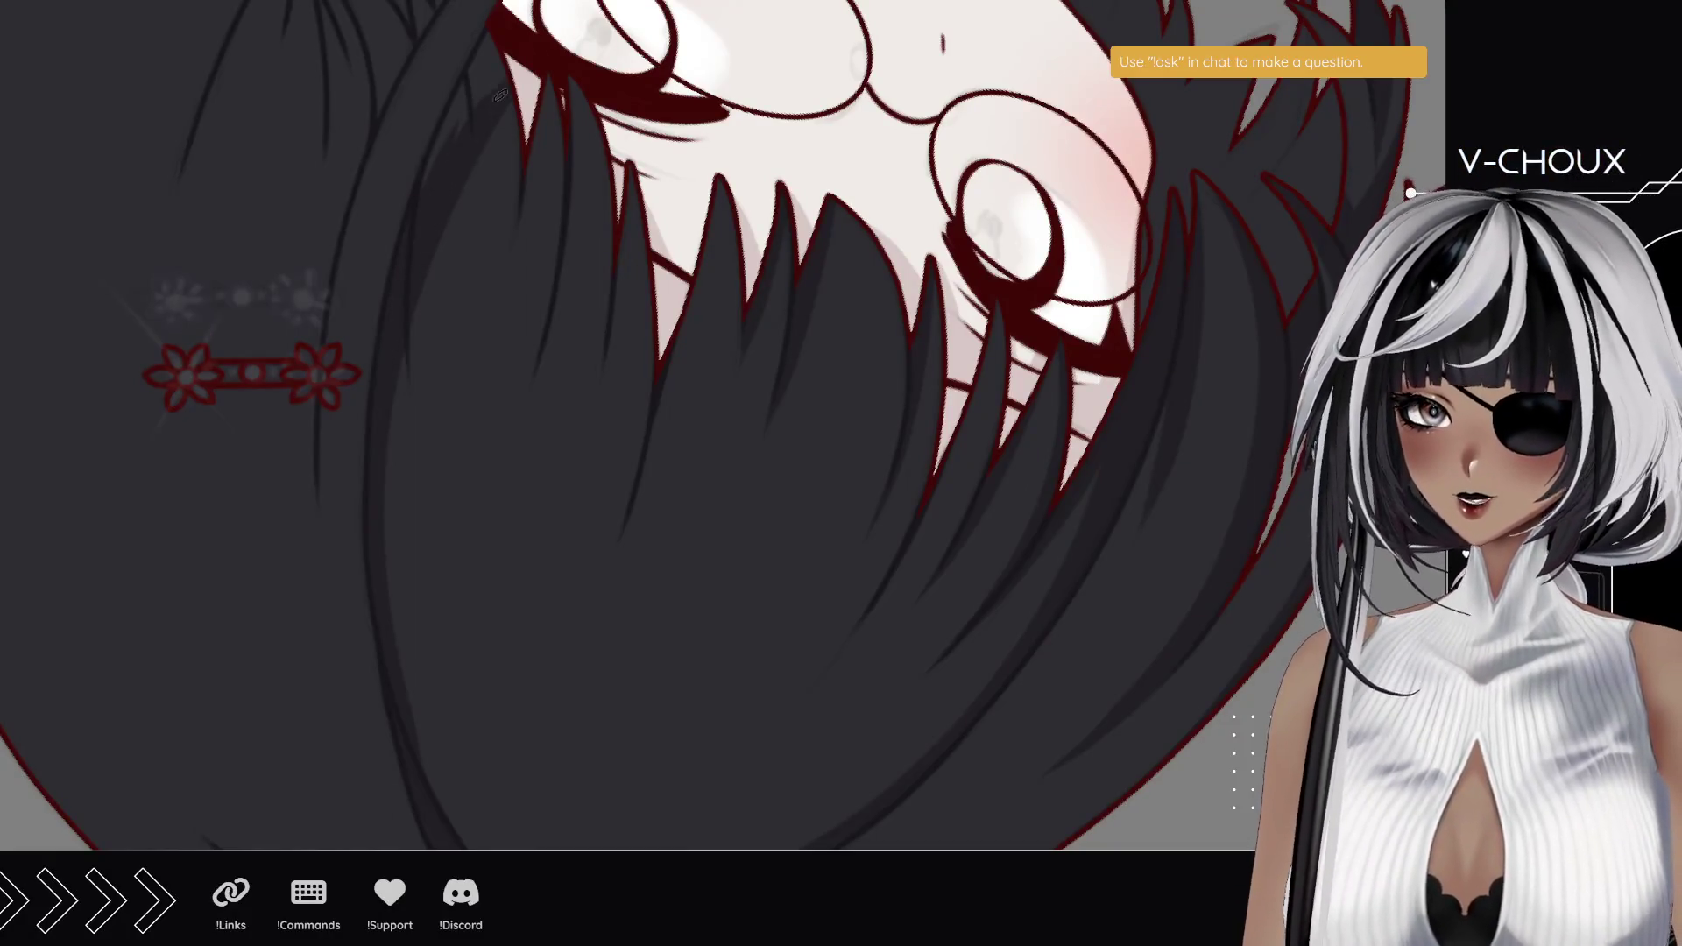
pyautogui.moveTo(425, 219); pyautogui.dragTo(487, 70)
pyautogui.moveTo(445, 154); pyautogui.dragTo(482, 61)
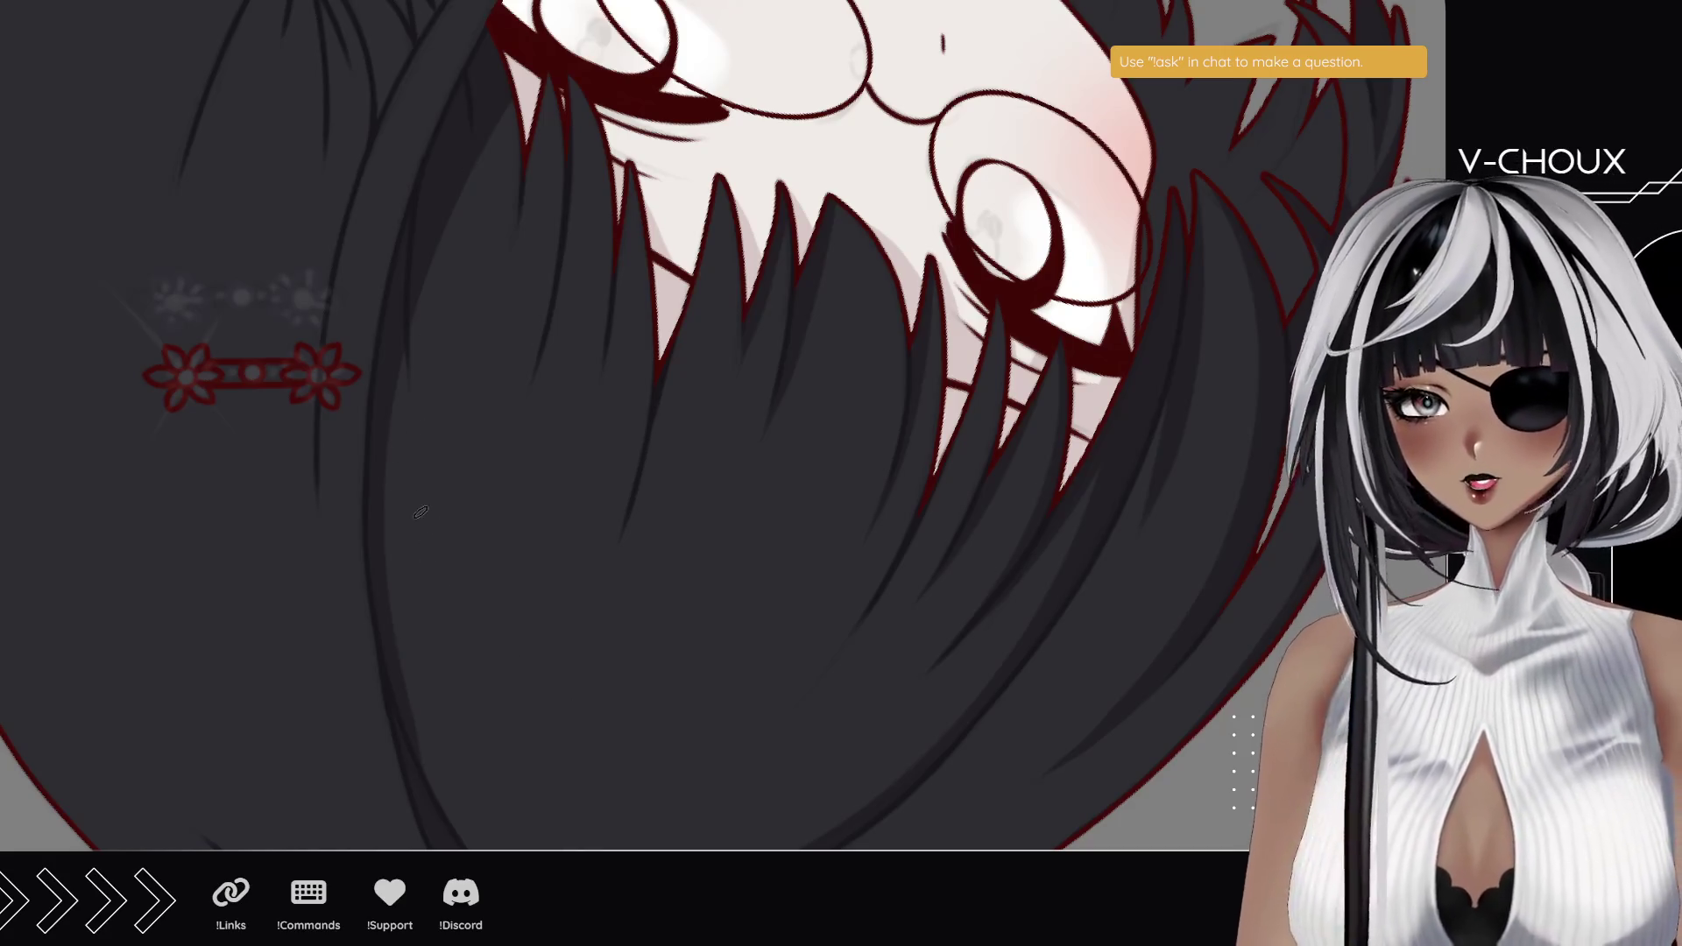
pyautogui.moveTo(508, 136)
pyautogui.mouseDown()
pyautogui.moveTo(543, 412)
pyautogui.moveTo(535, 464)
pyautogui.moveTo(489, 484)
pyautogui.mouseUp()
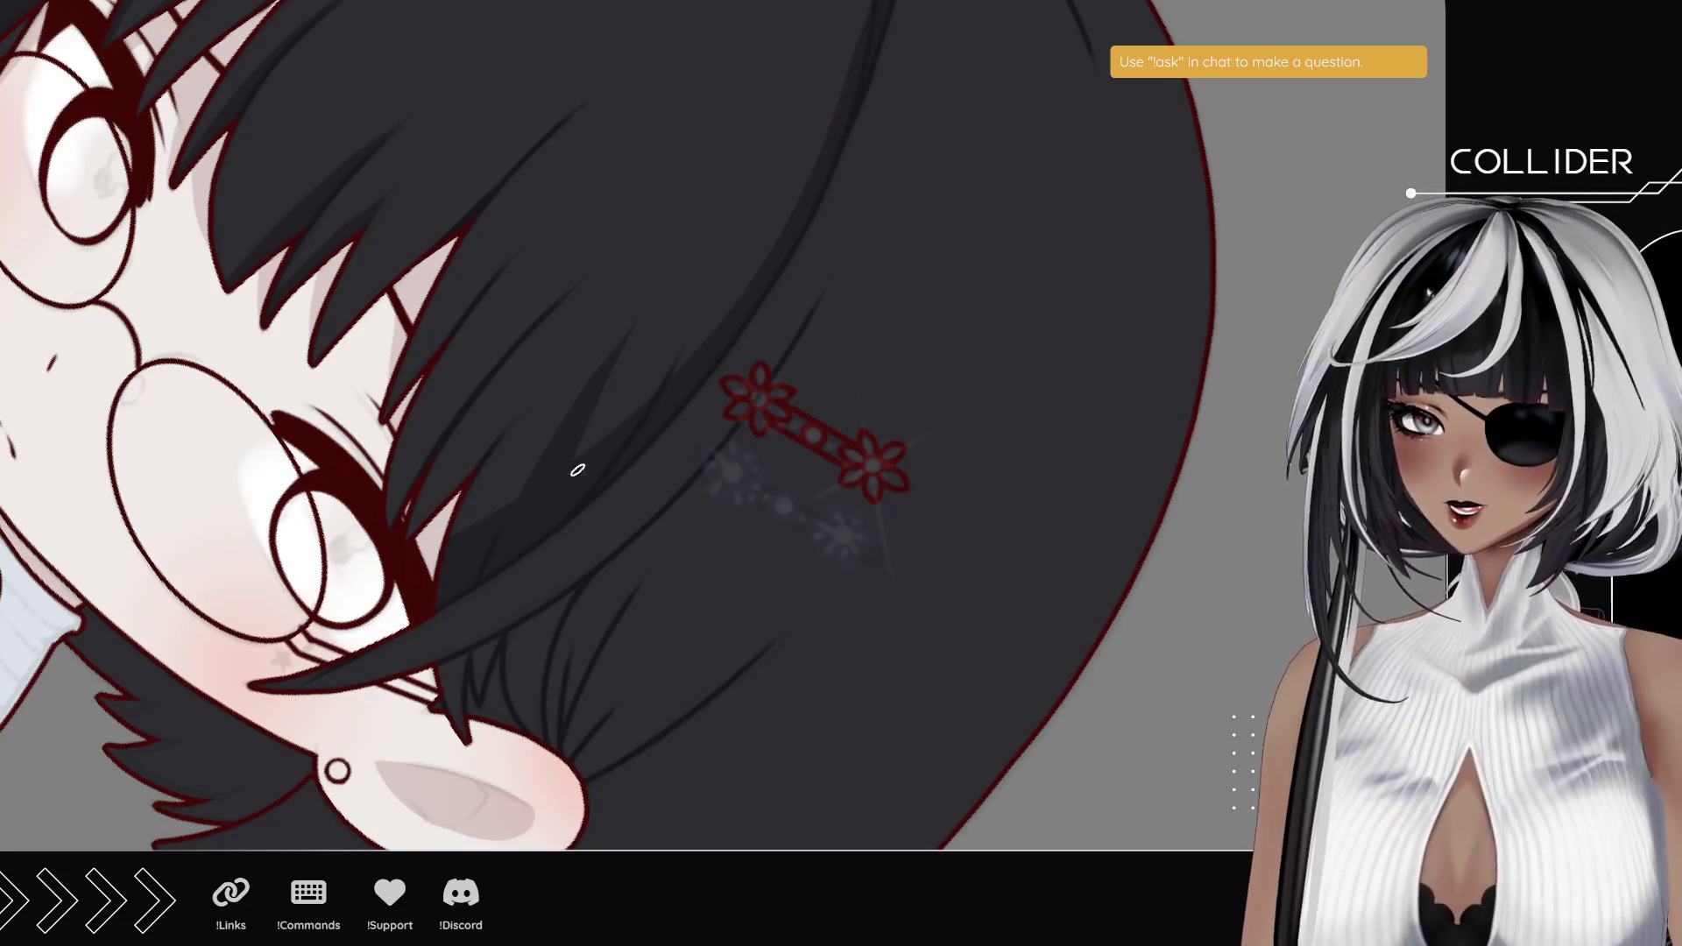
# - Rotate and pan the view to bring the girl's face and hair into a better drawing angle
pyautogui.moveTo(462, 540); pyautogui.dragTo(529, 487)
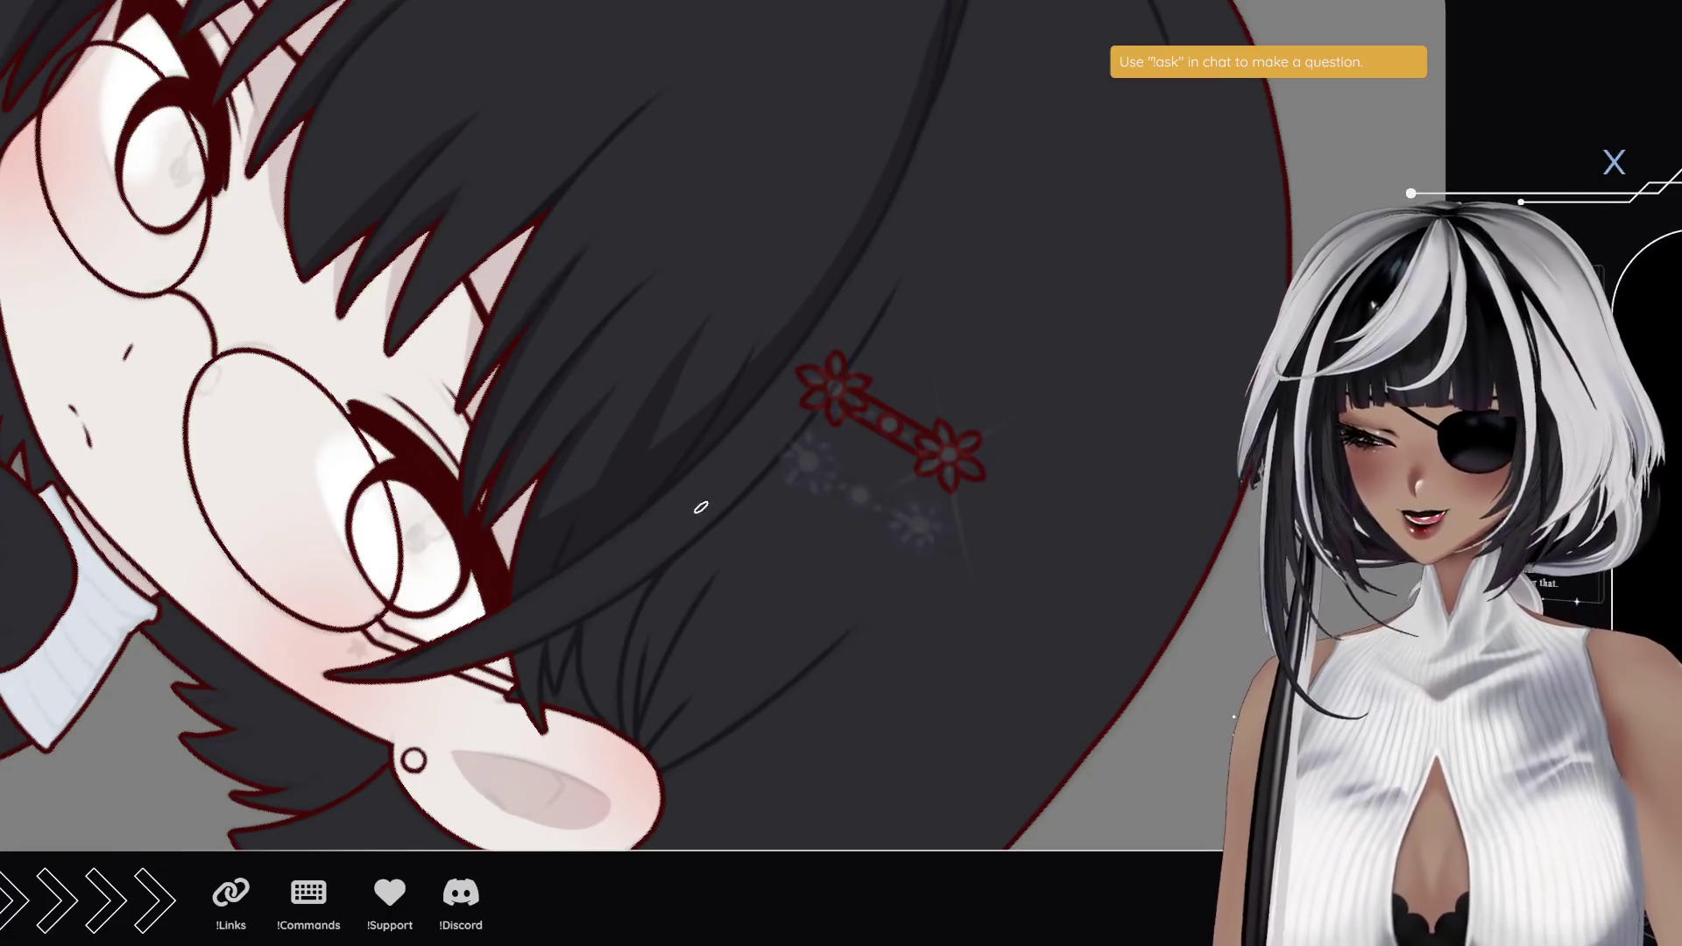
pyautogui.scroll(3, 574, 527)
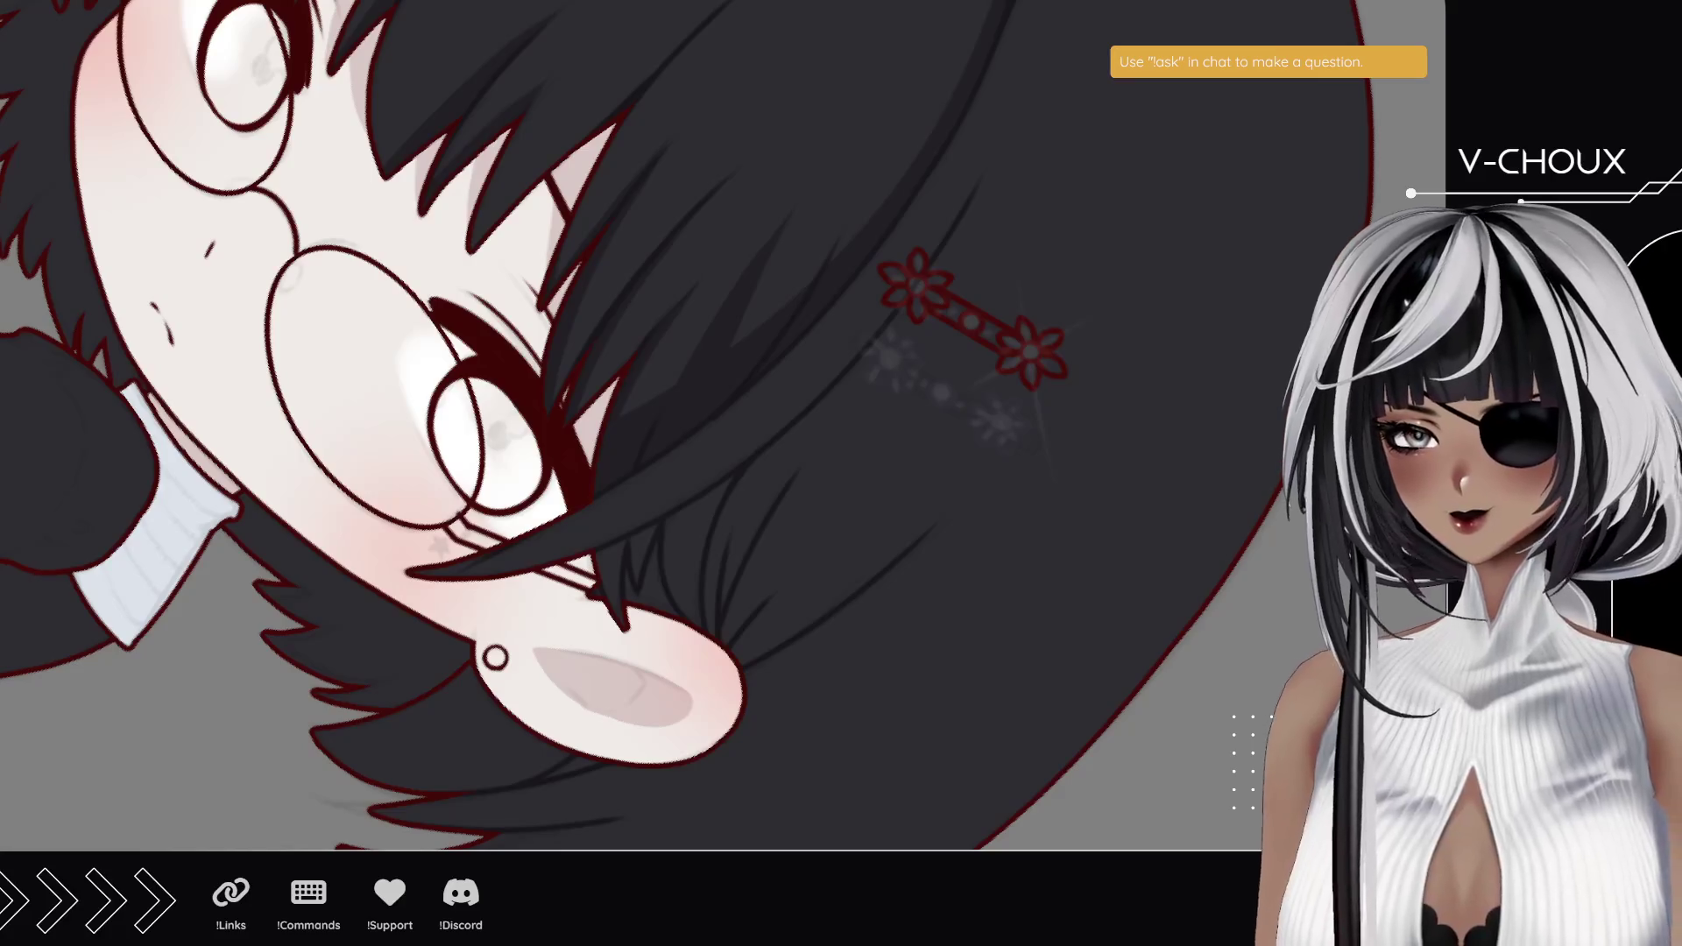
pyautogui.moveTo(753, 421)
pyautogui.mouseDown()
pyautogui.moveTo(713, 432)
pyautogui.moveTo(490, 356)
pyautogui.mouseUp()
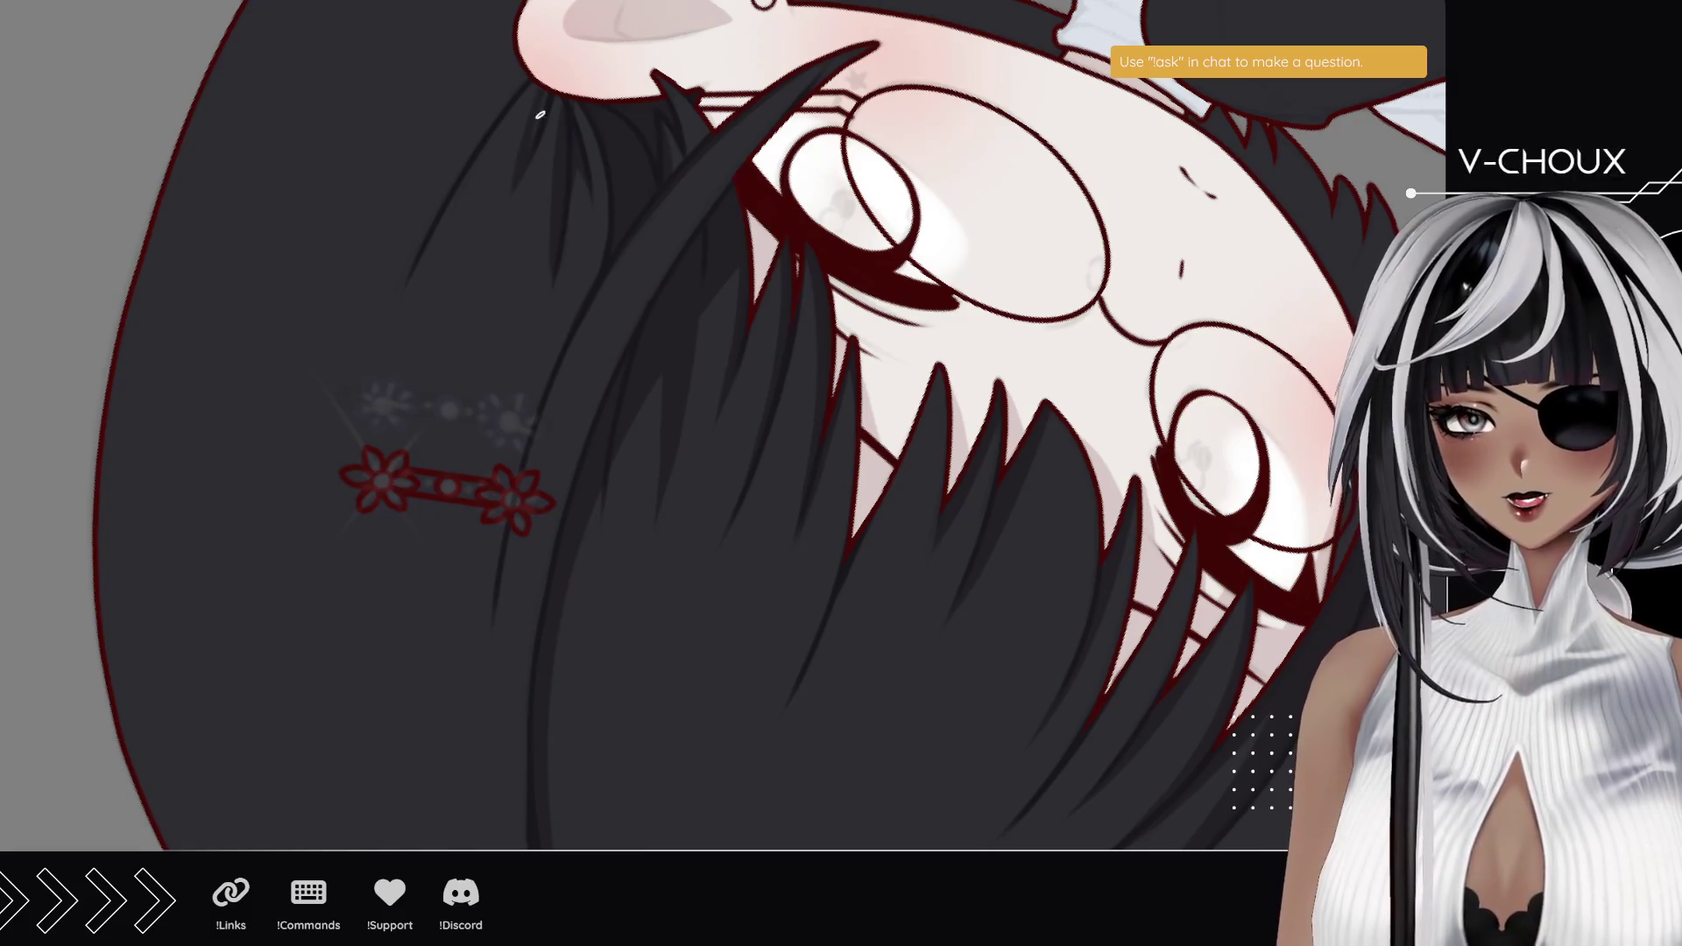
pyautogui.moveTo(450, 172); pyautogui.dragTo(509, 289)
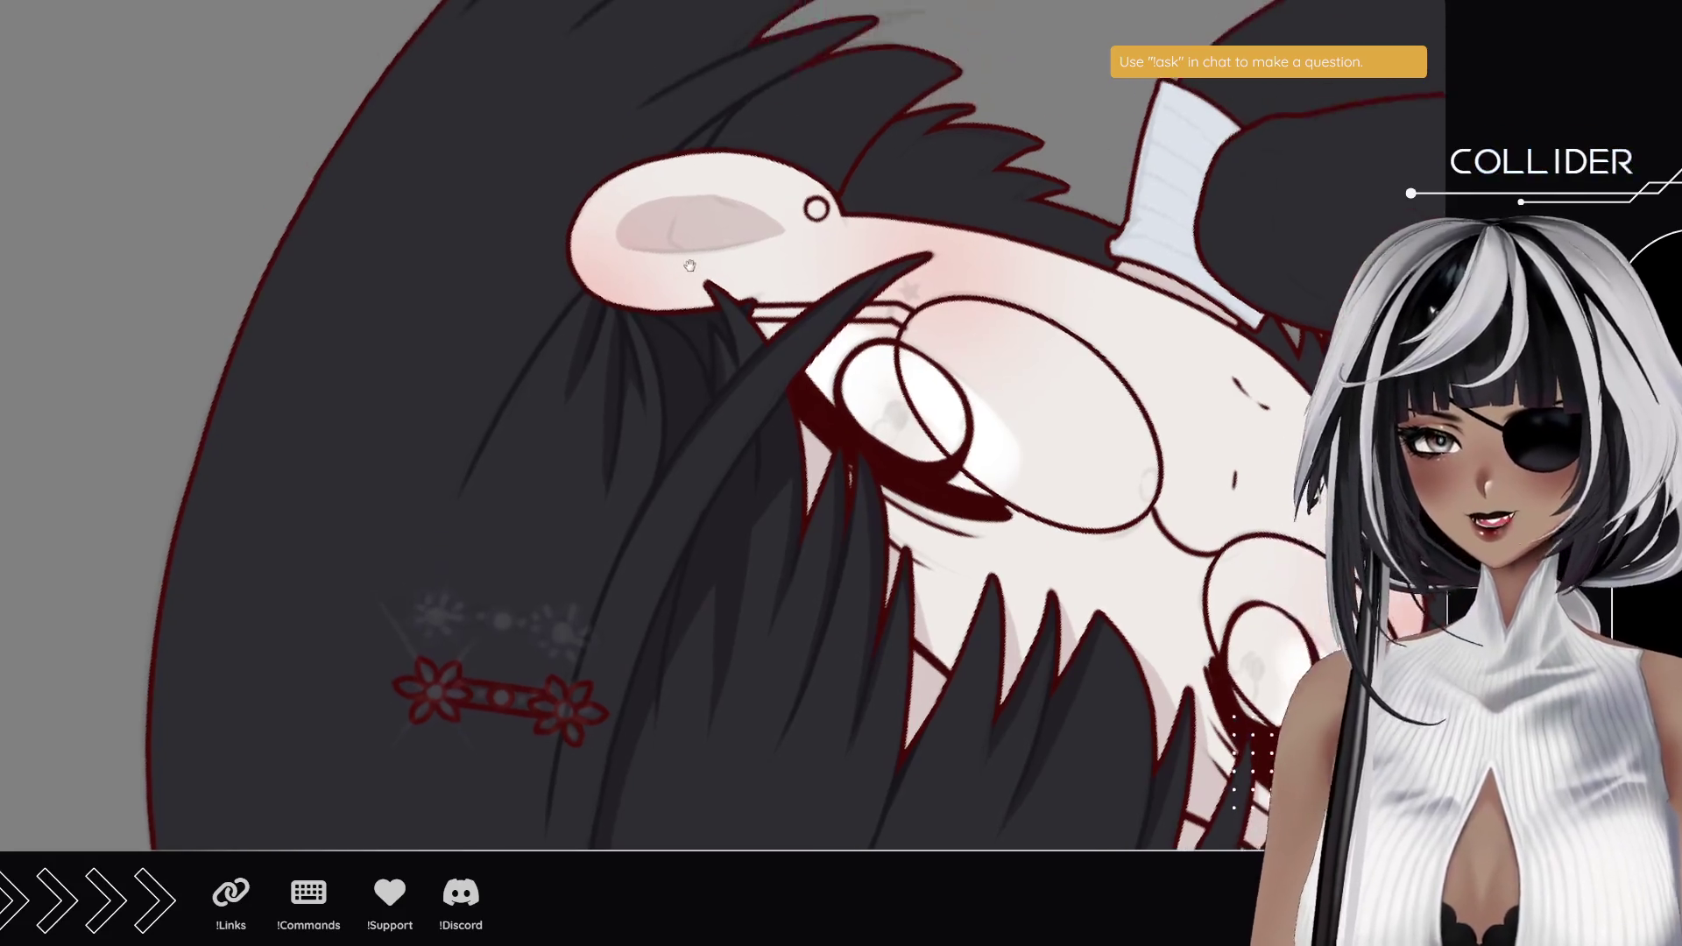
pyautogui.scroll(3, 688, 150)
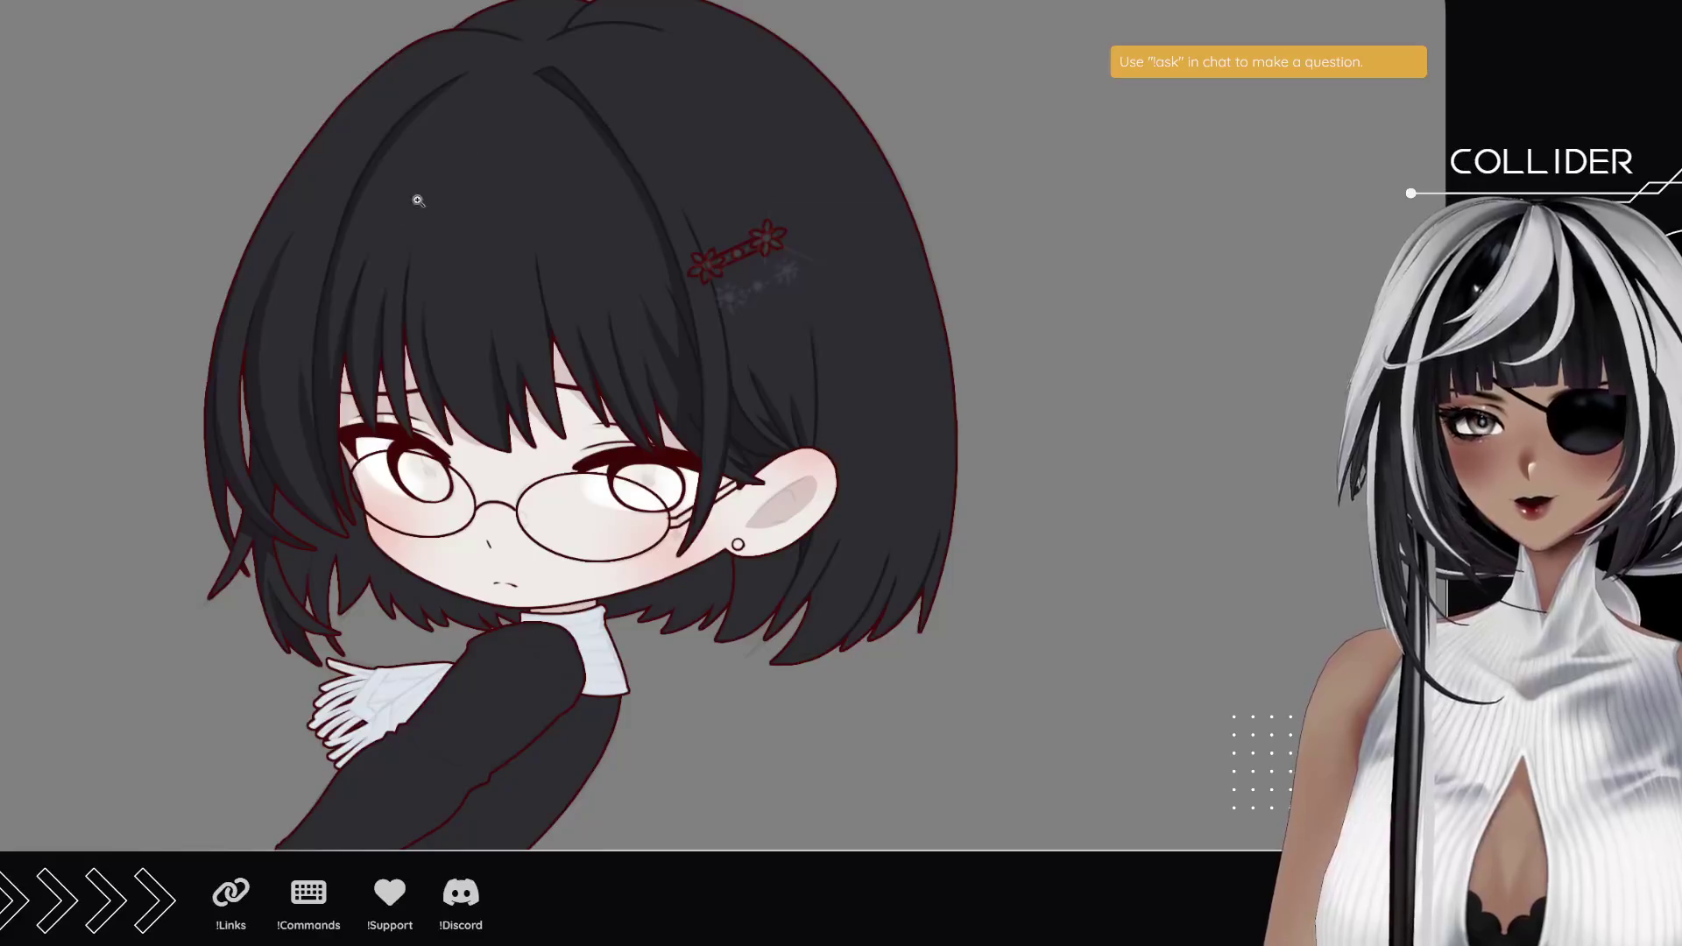
pyautogui.click(813, 541)
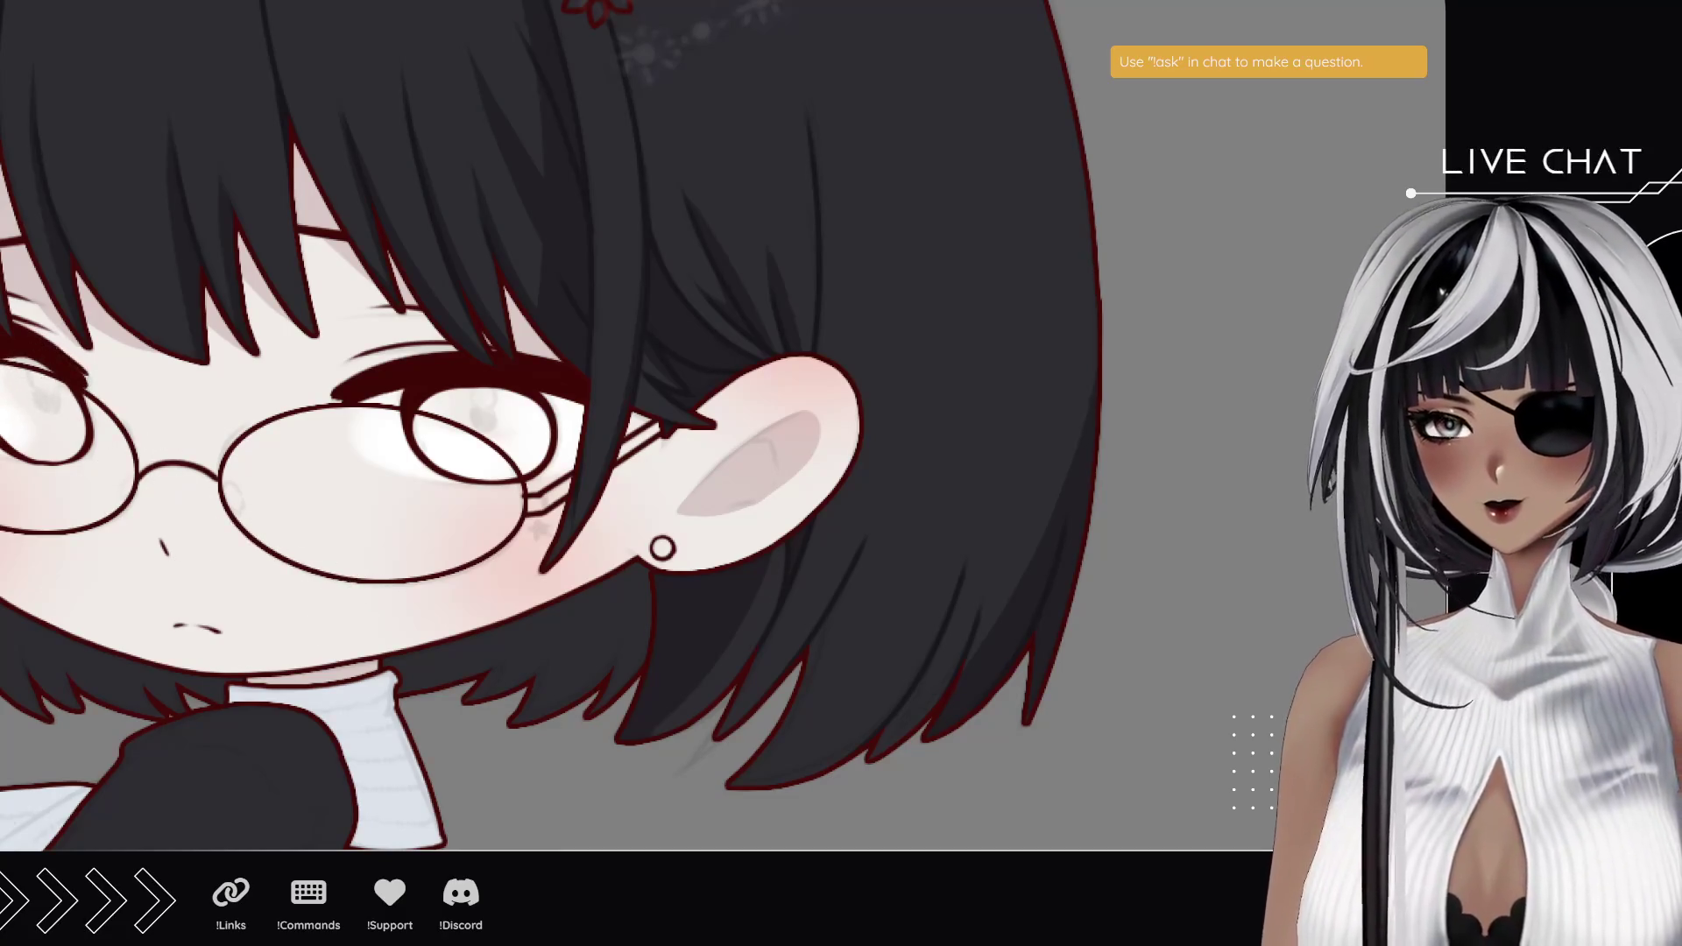
pyautogui.moveTo(316, 610); pyautogui.dragTo(435, 387)
pyautogui.moveTo(252, 537); pyautogui.dragTo(210, 443)
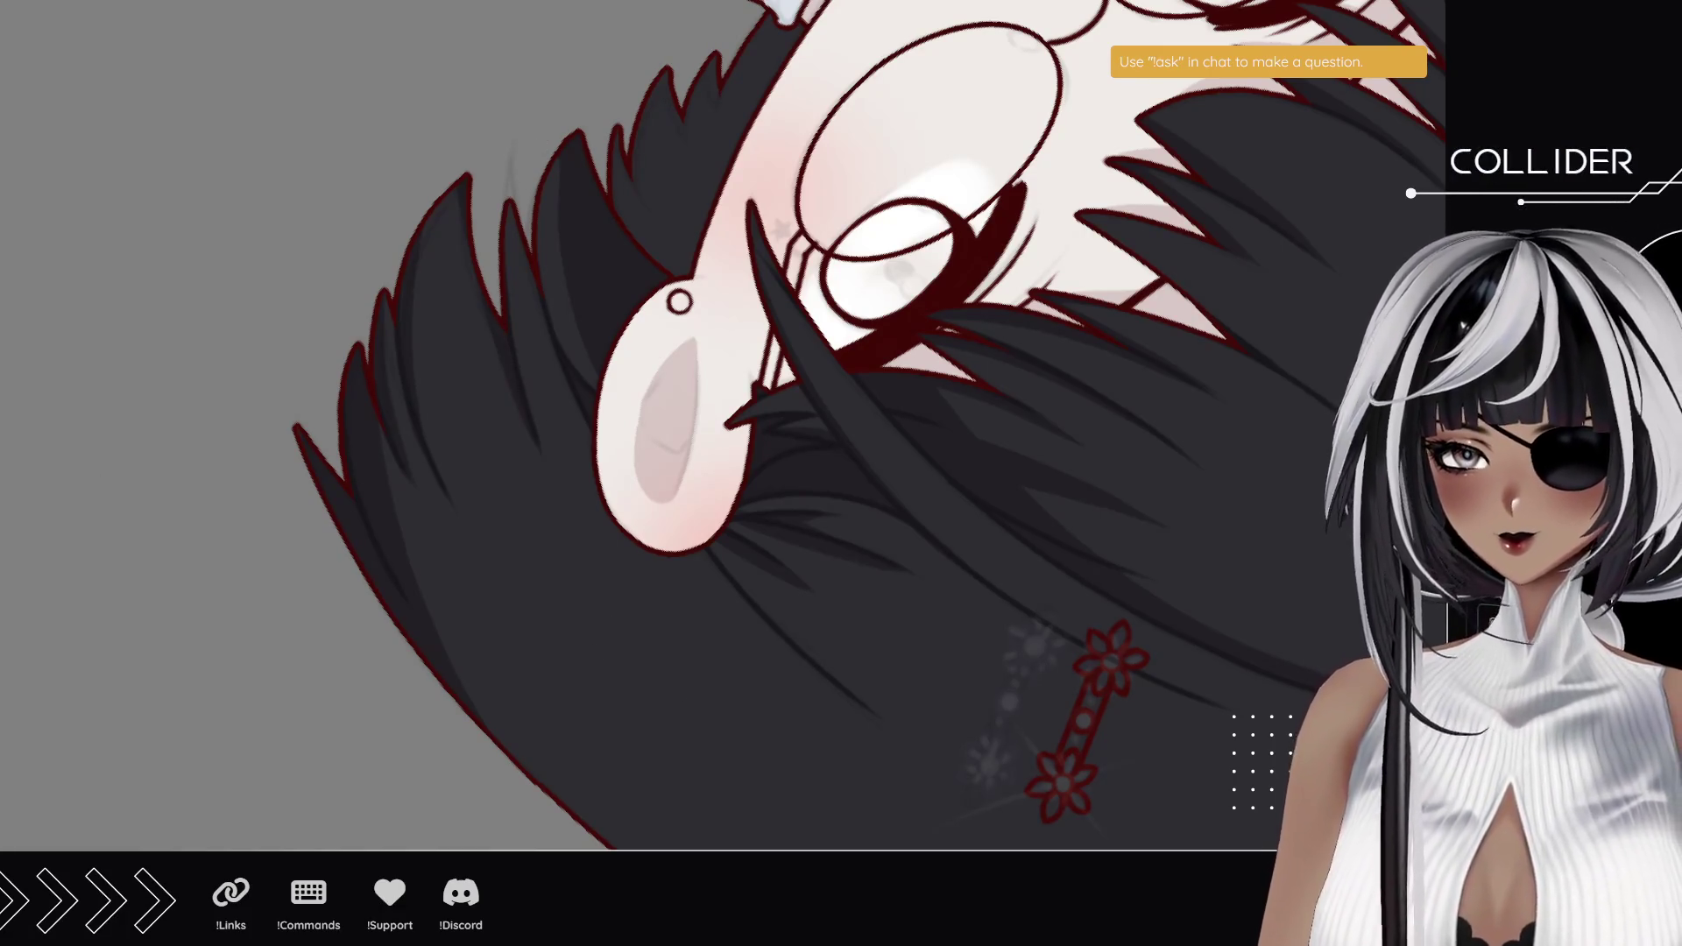
pyautogui.moveTo(436, 666)
pyautogui.mouseDown()
pyautogui.moveTo(473, 563)
pyautogui.moveTo(484, 612)
pyautogui.moveTo(435, 552)
pyautogui.mouseUp()
pyautogui.moveTo(510, 700)
pyautogui.mouseDown()
pyautogui.moveTo(450, 581)
pyautogui.moveTo(506, 601)
pyautogui.moveTo(371, 505)
pyautogui.mouseUp()
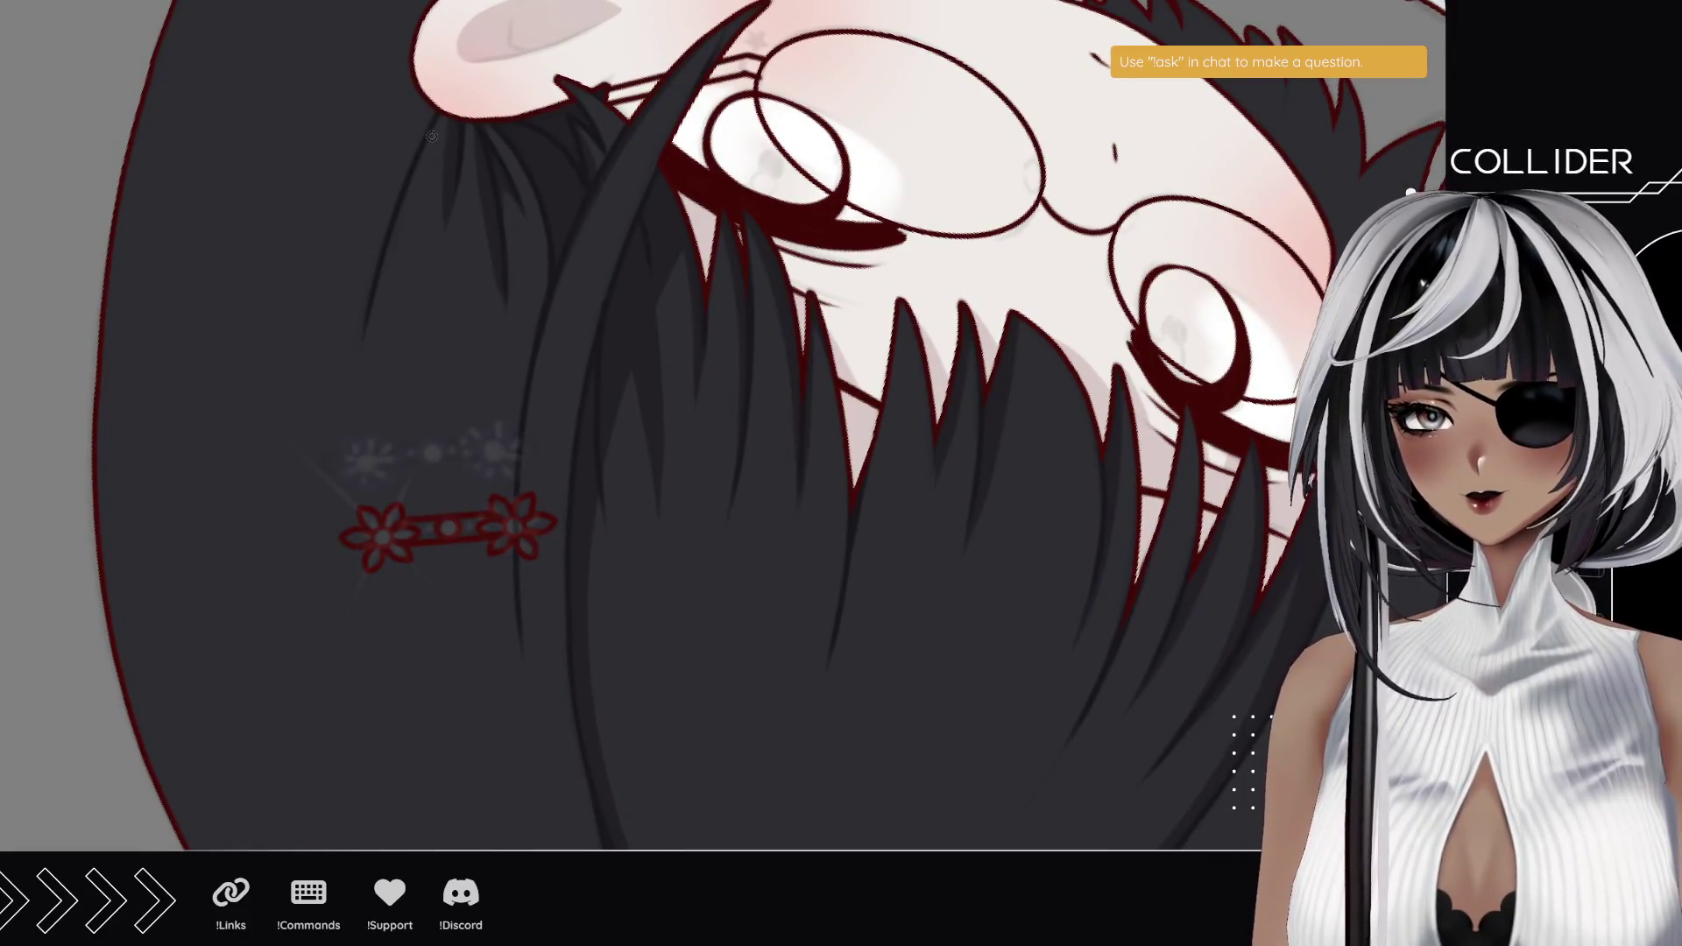
pyautogui.moveTo(350, 262); pyautogui.dragTo(365, 465)
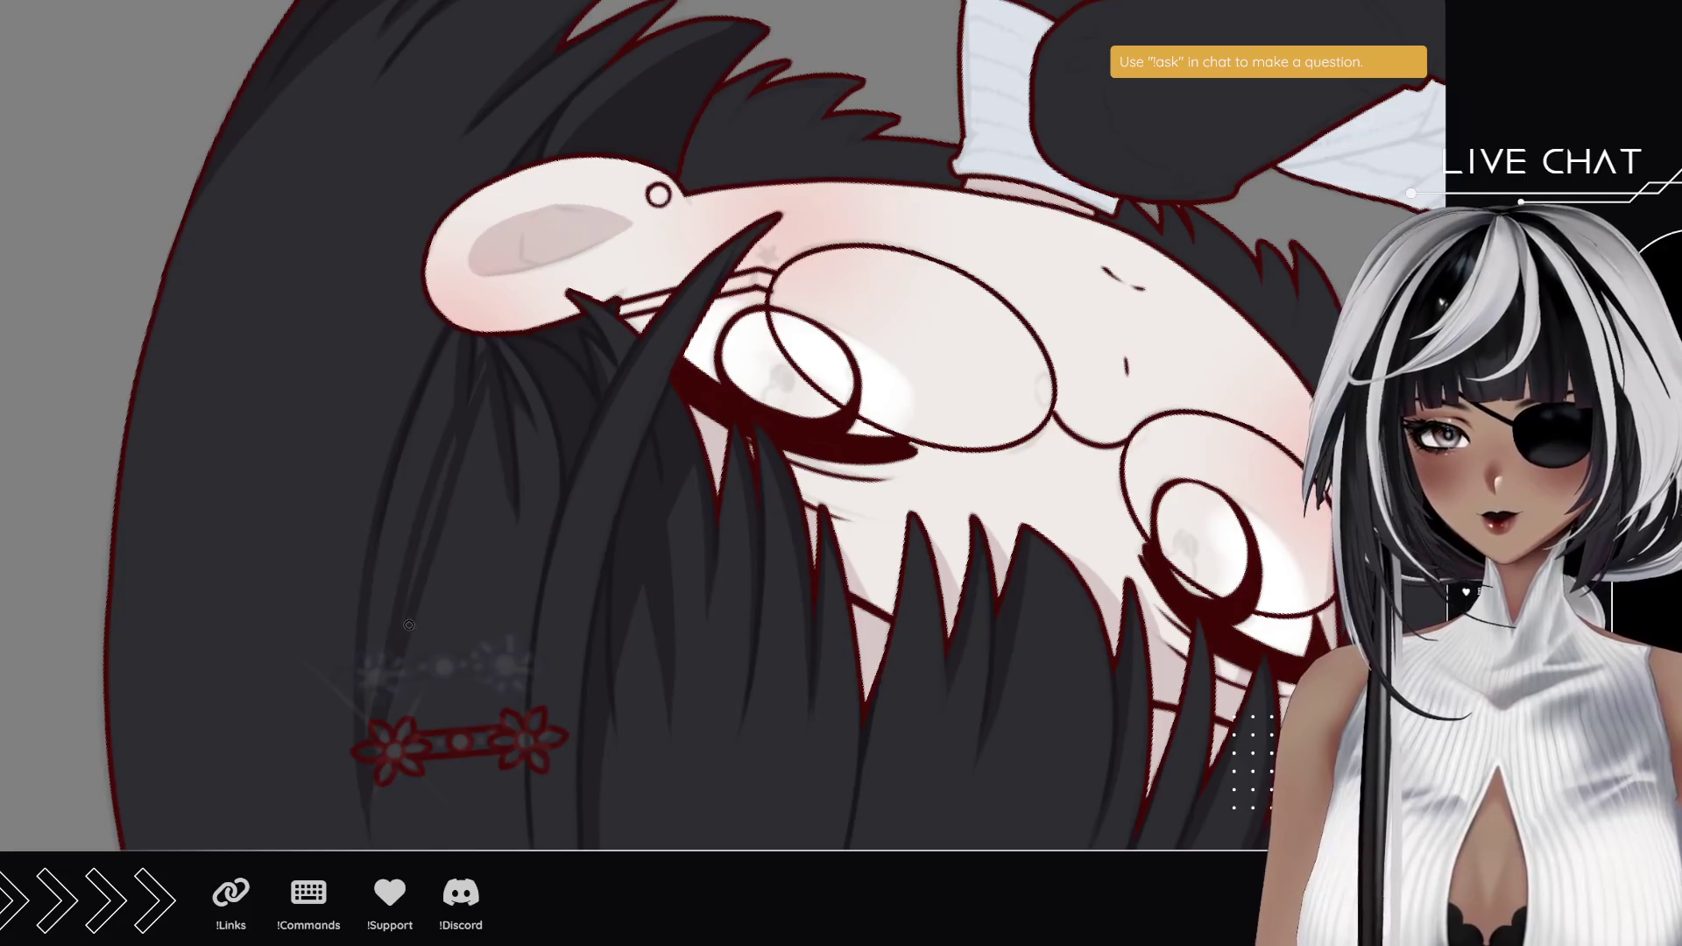
pyautogui.moveTo(425, 471)
pyautogui.mouseDown()
pyautogui.moveTo(459, 339)
pyautogui.moveTo(375, 600)
pyautogui.moveTo(366, 696)
pyautogui.moveTo(423, 477)
pyautogui.mouseUp()
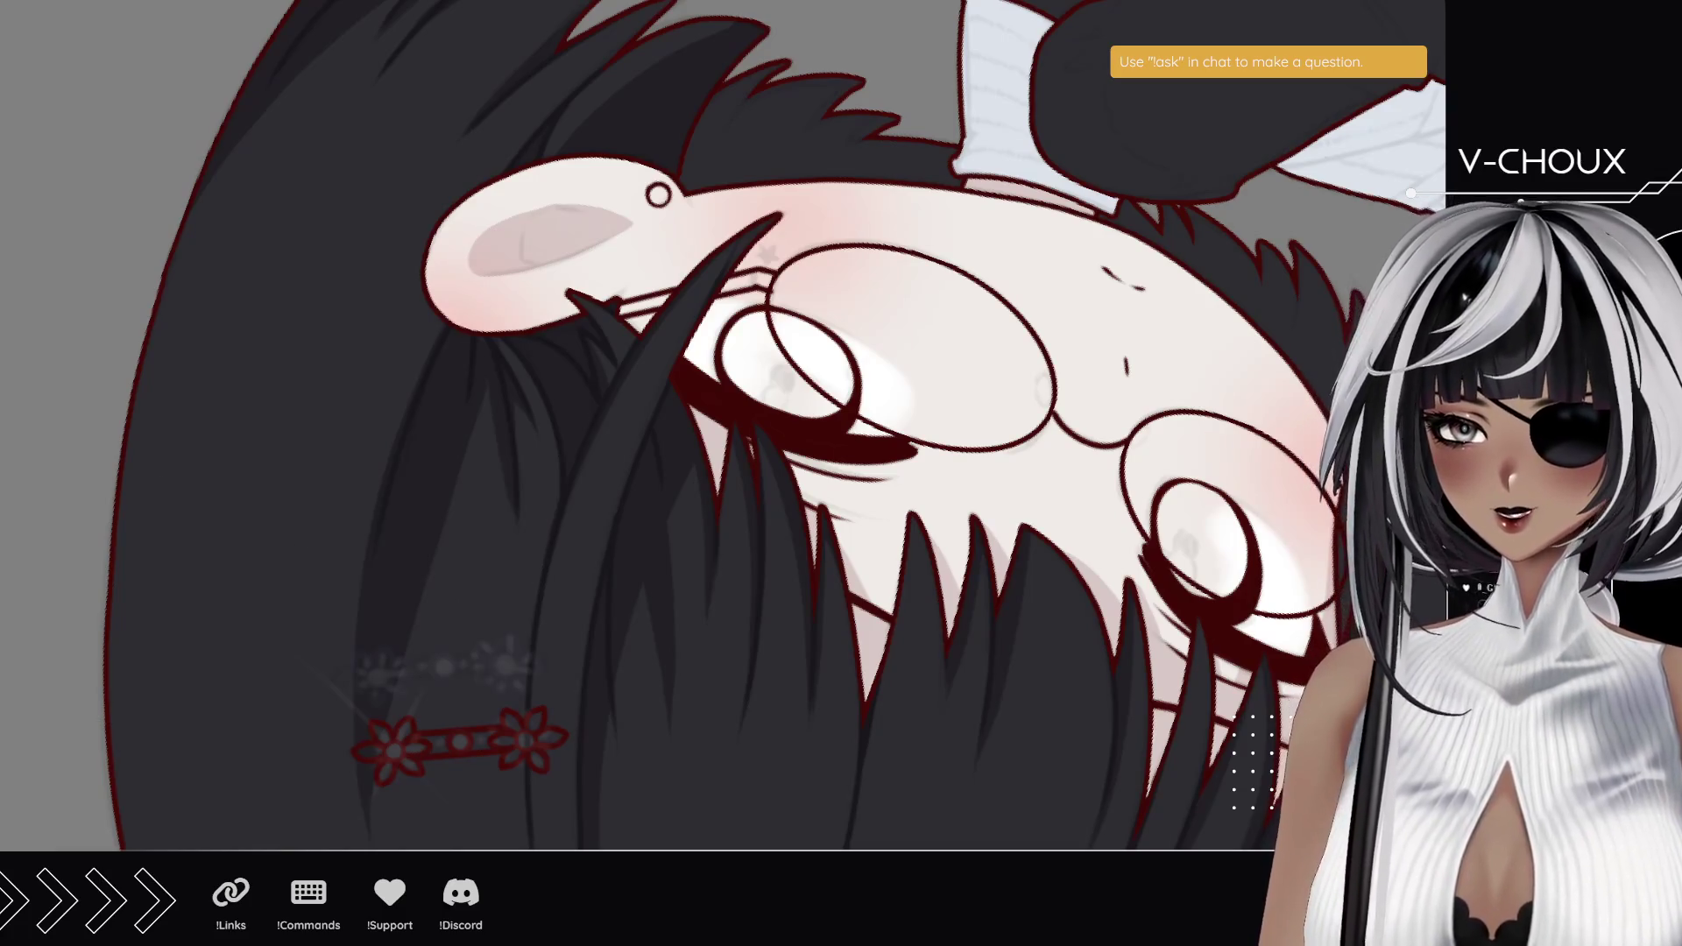
pyautogui.press('5')
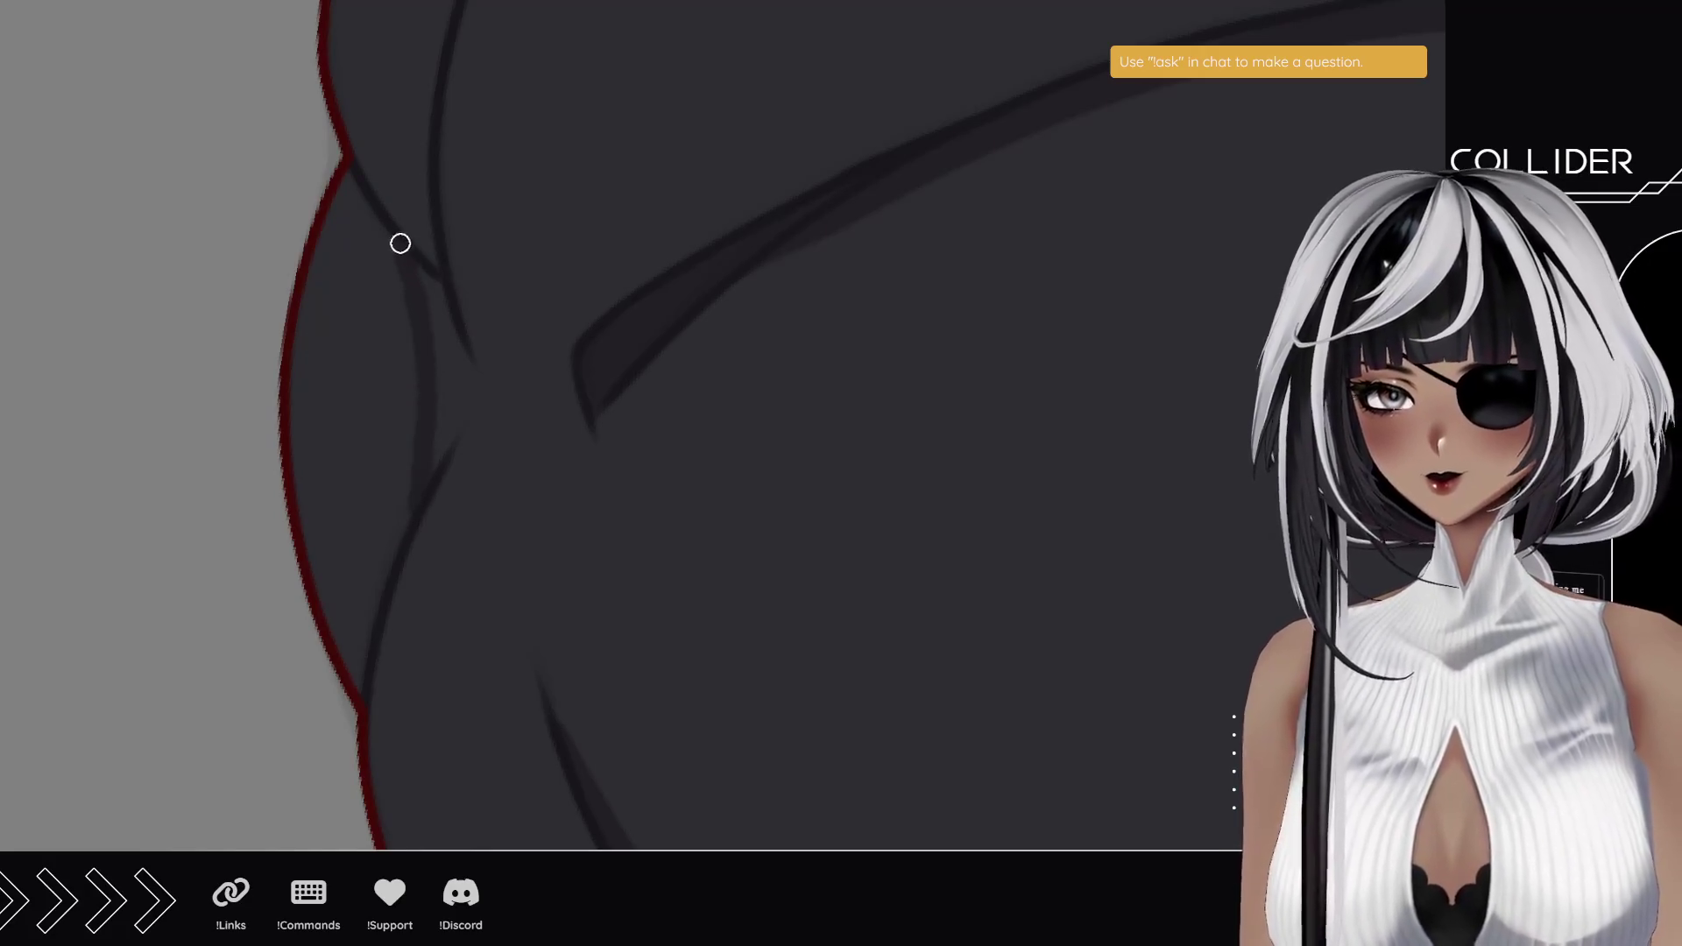
# - Add two dark strand strokes to deepen the hair shading
pyautogui.moveTo(454, 420); pyautogui.dragTo(487, 378)
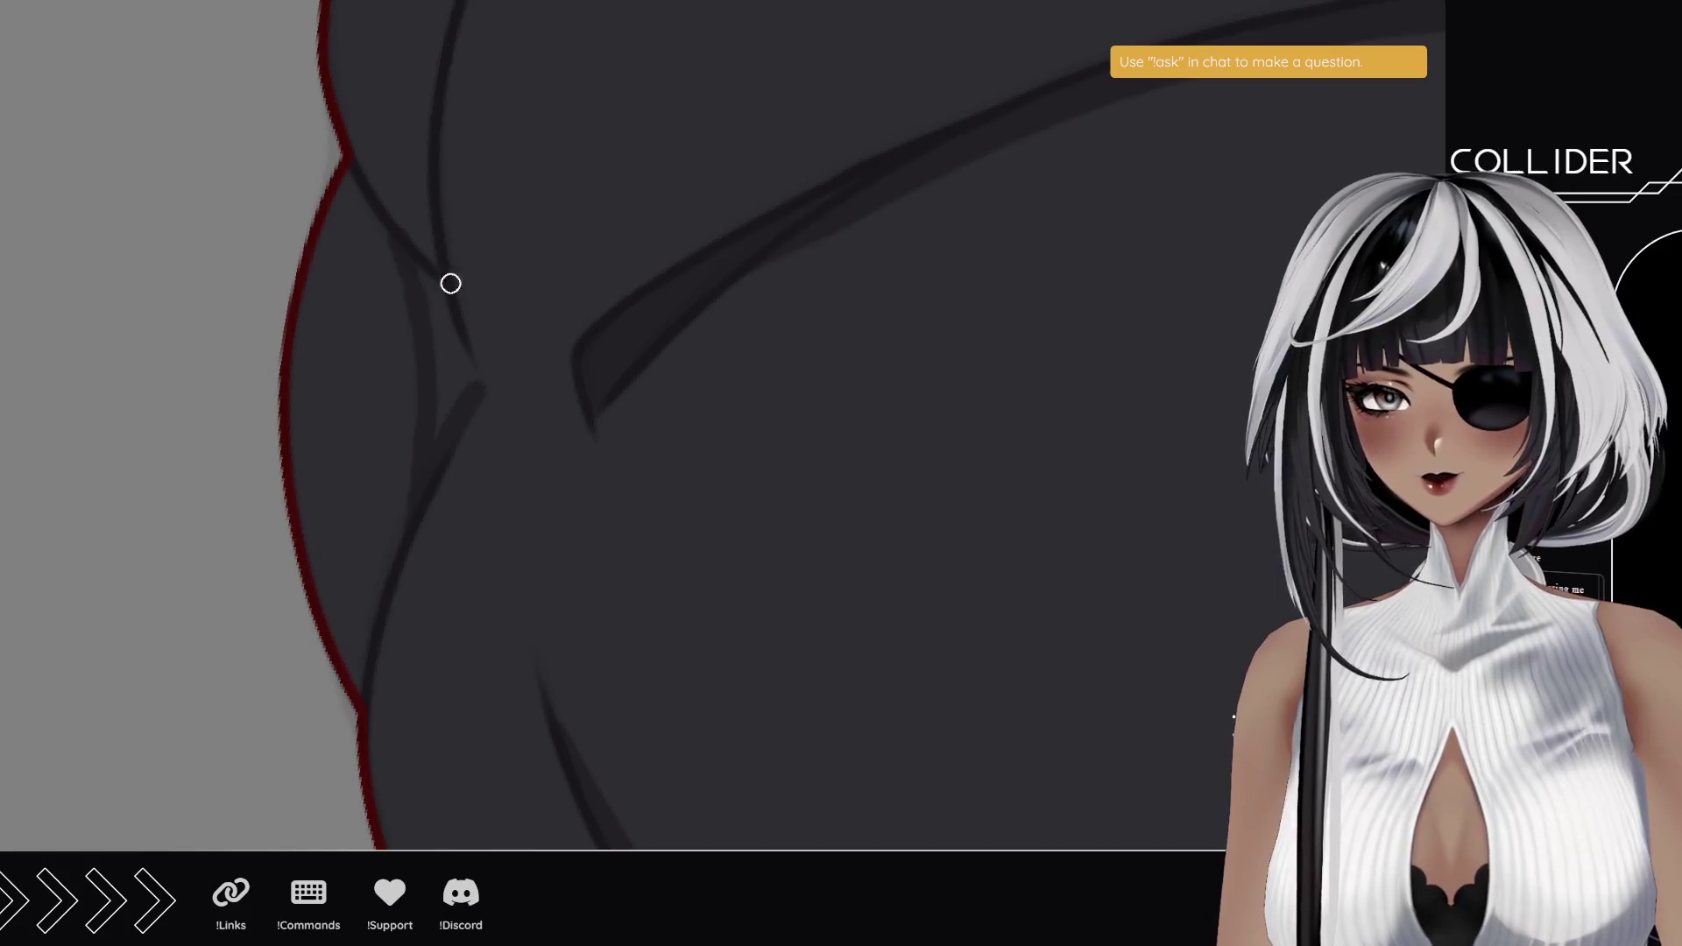
pyautogui.moveTo(424, 274)
pyautogui.mouseDown()
pyautogui.moveTo(459, 383)
pyautogui.moveTo(447, 334)
pyautogui.mouseUp()
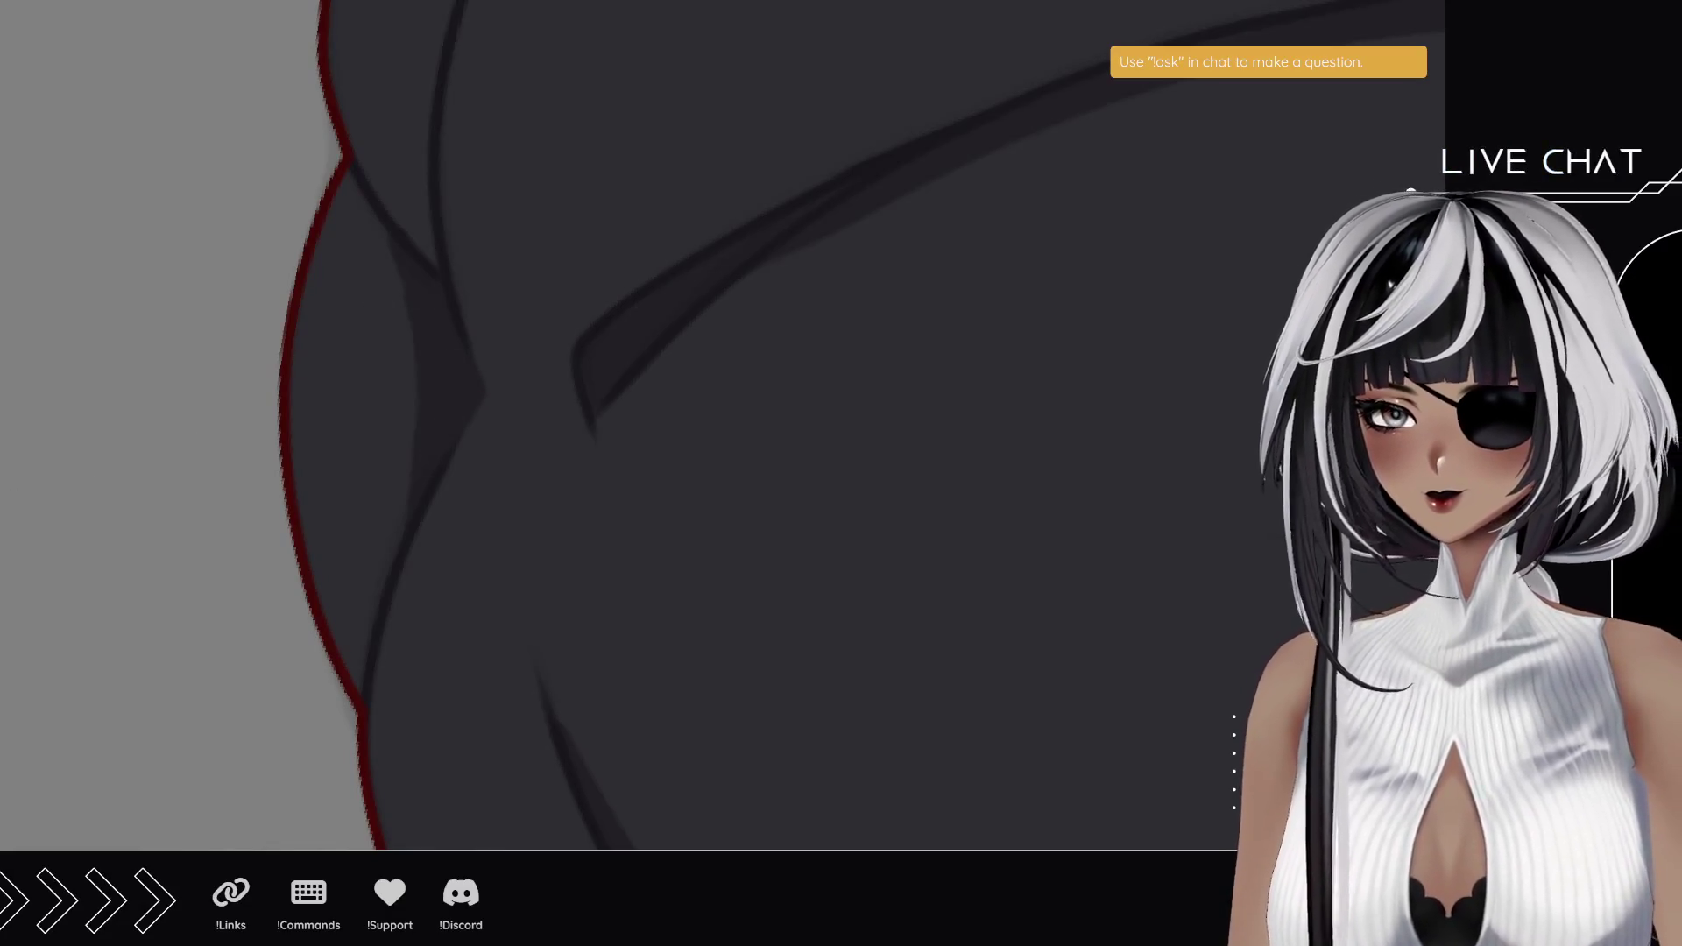
pyautogui.moveTo(406, 142)
pyautogui.mouseDown()
pyautogui.moveTo(345, 645)
pyautogui.moveTo(751, 657)
pyautogui.moveTo(515, 500)
pyautogui.moveTo(455, 418)
pyautogui.mouseUp()
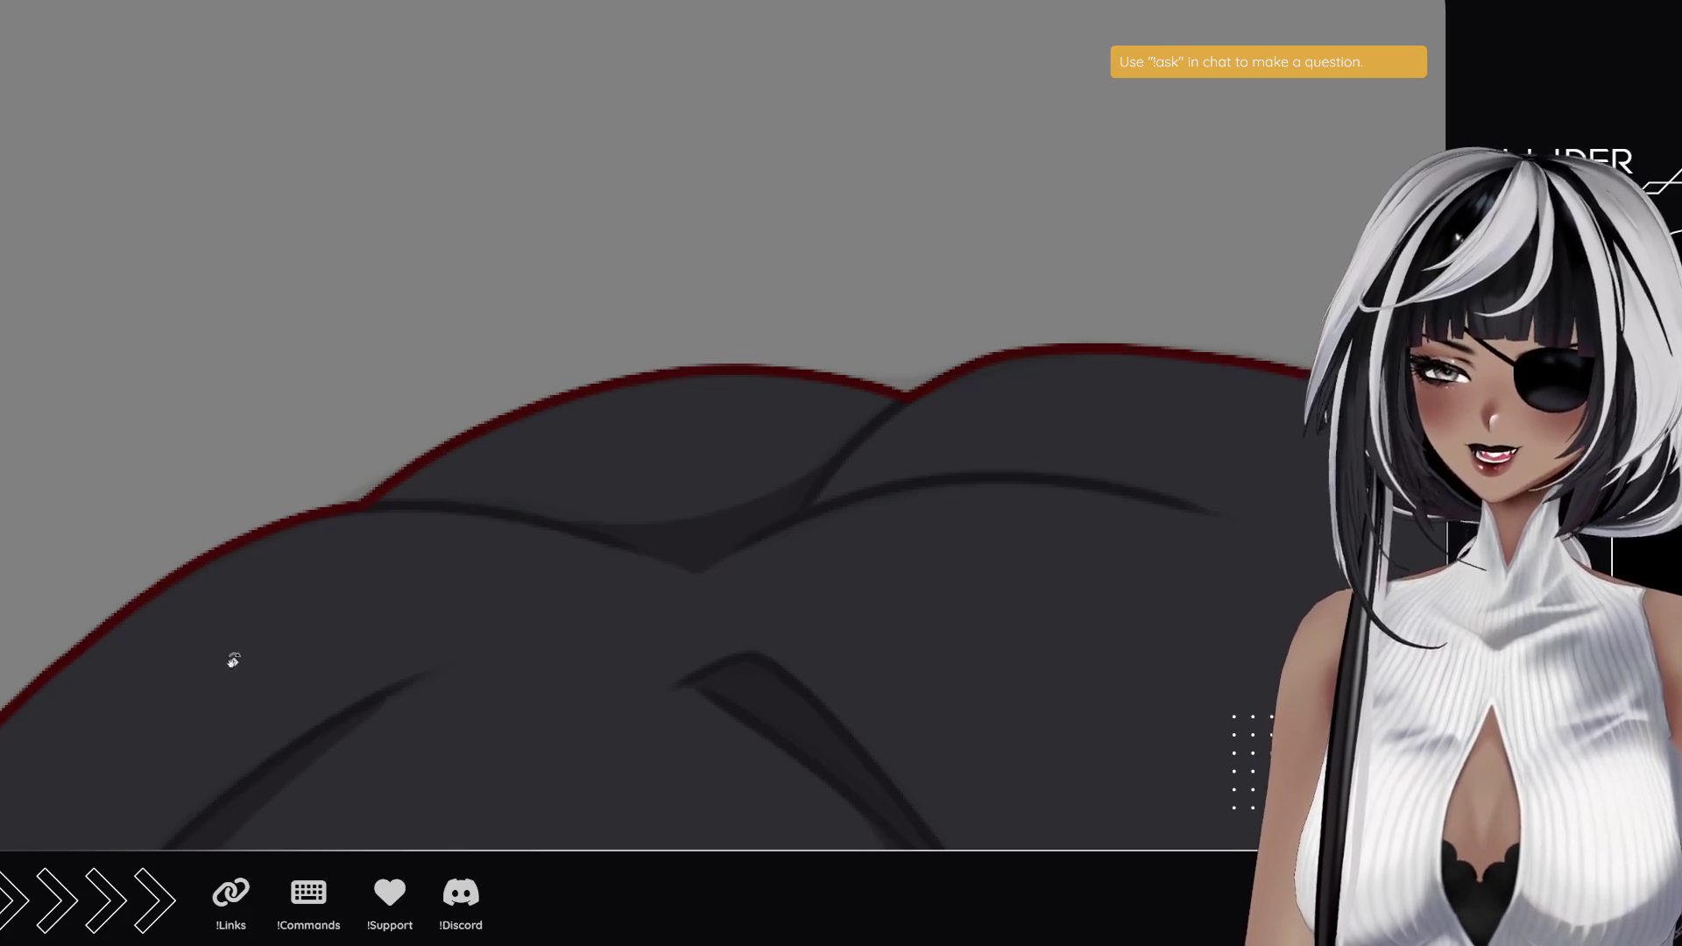
pyautogui.scroll(-5, 53, 528)
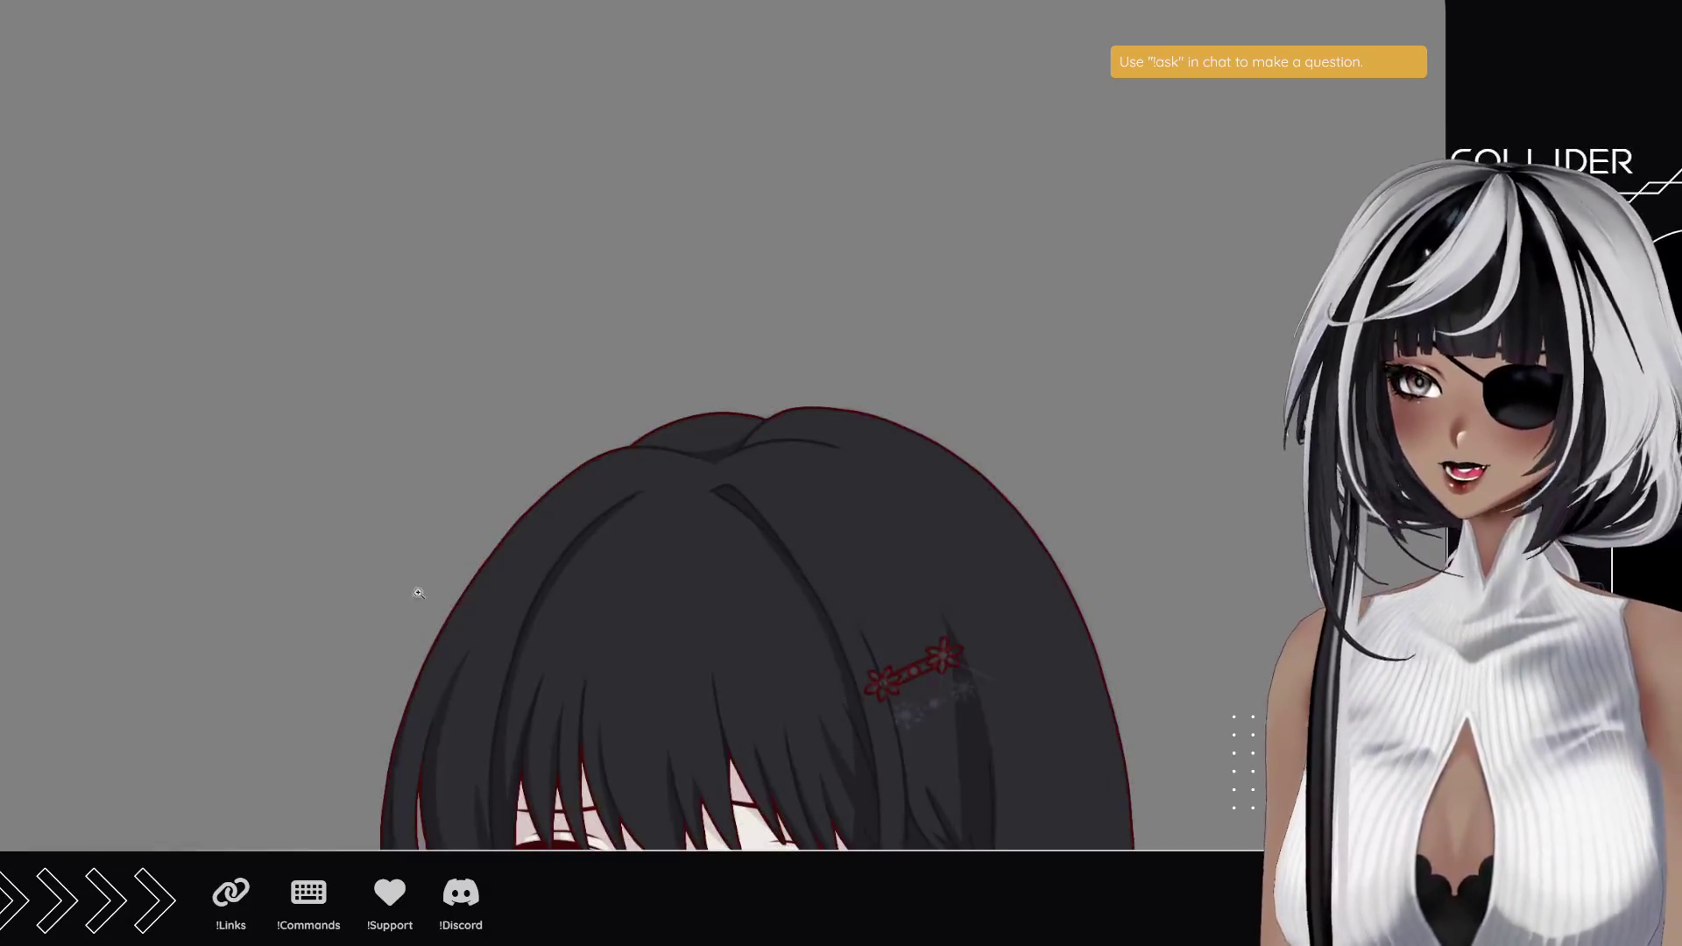
pyautogui.scroll(-3, 504, 611)
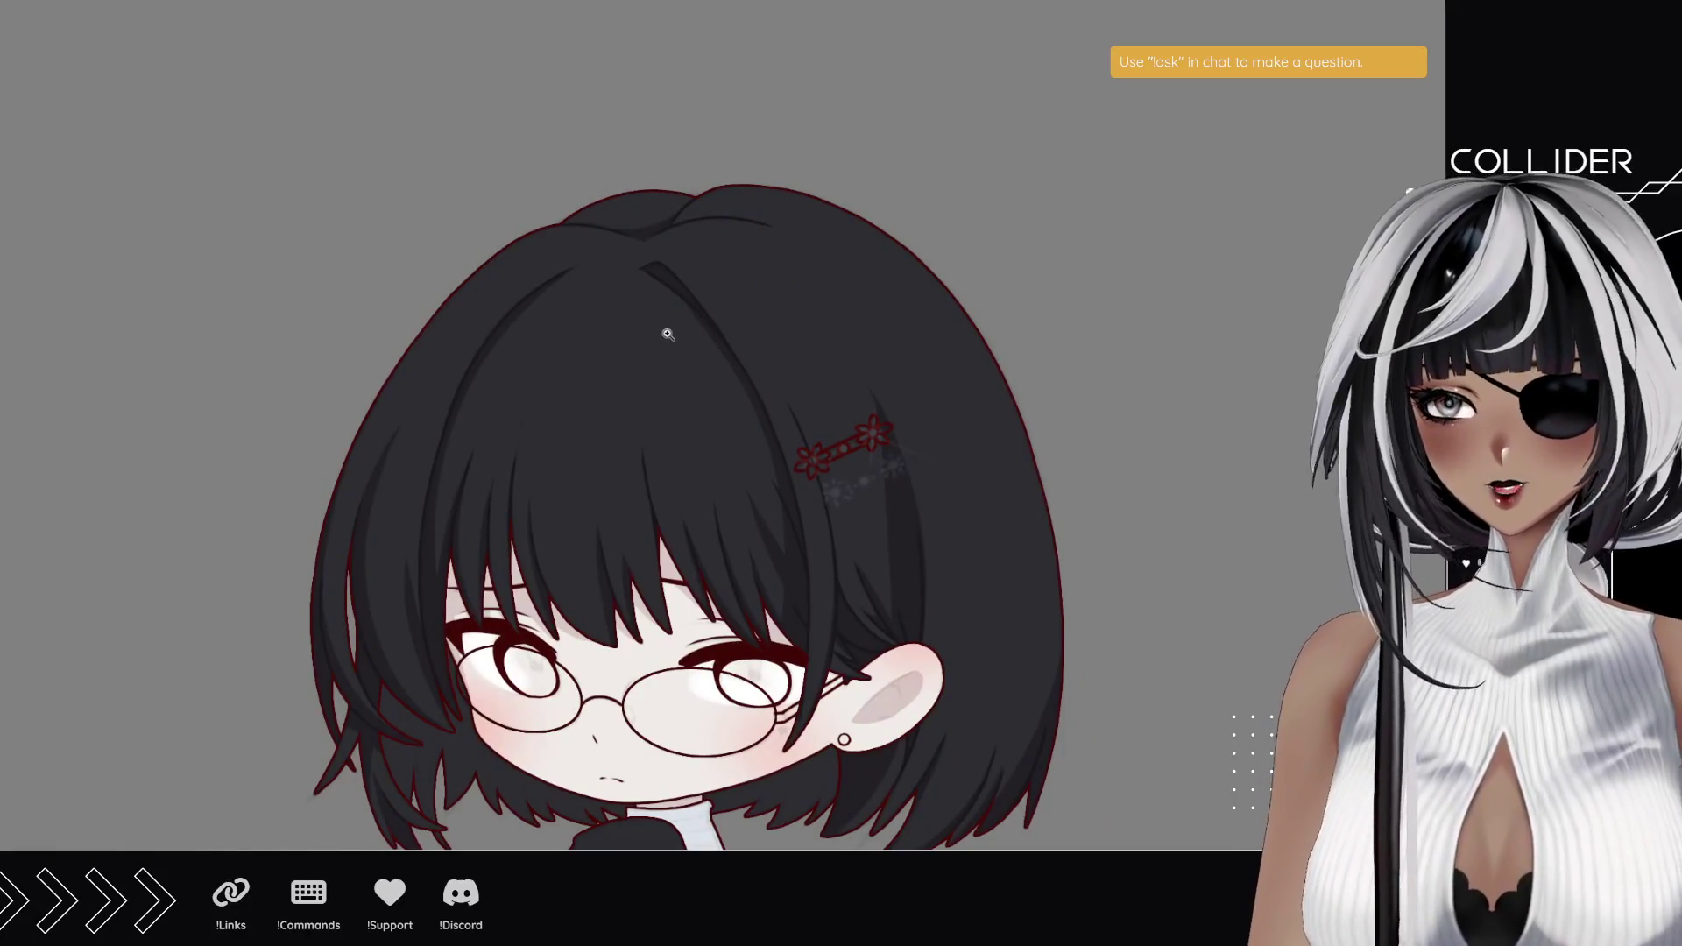
pyautogui.scroll(-3, 631, 403)
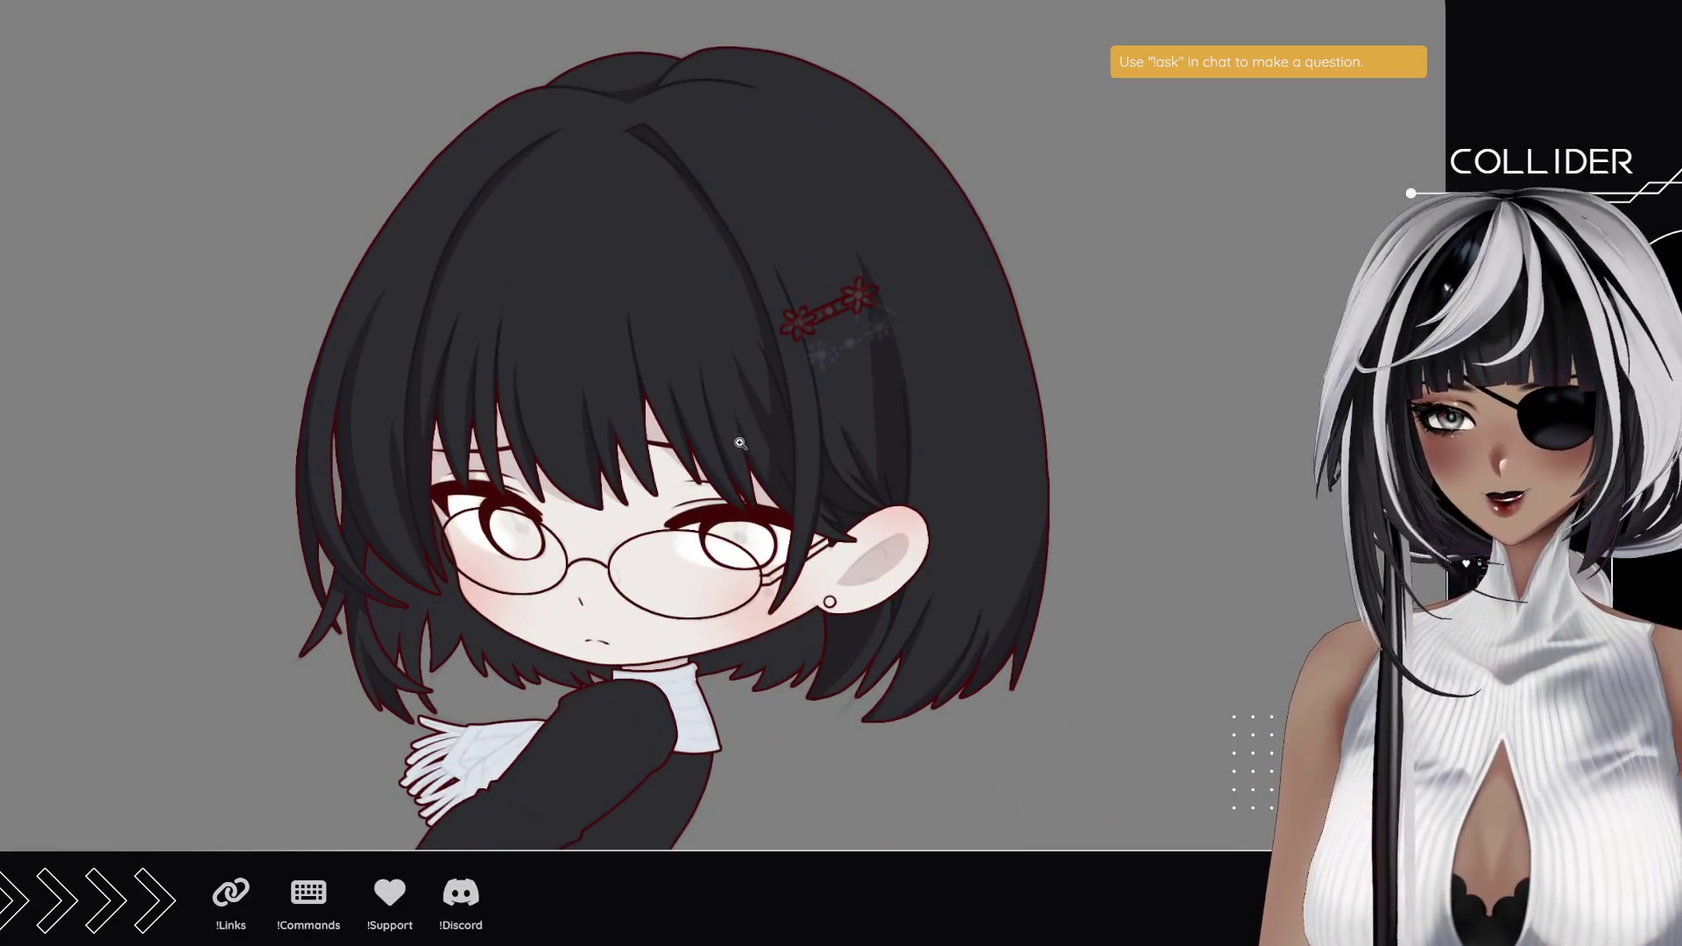
pyautogui.scroll(3, 897, 438)
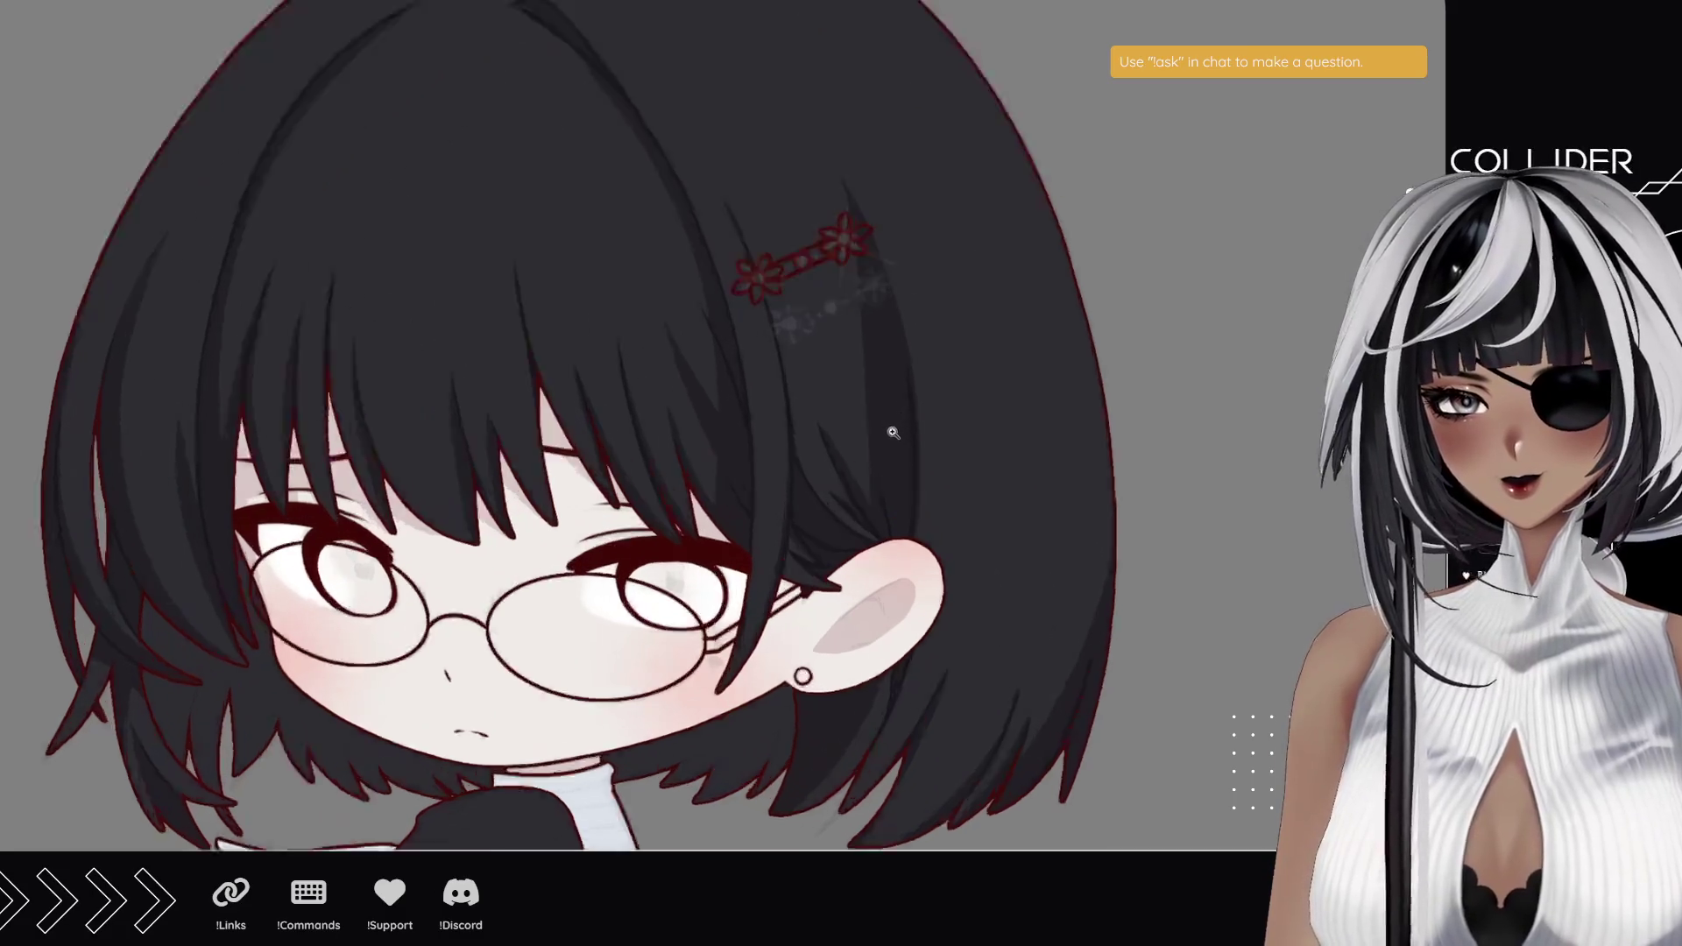
pyautogui.scroll(2, 876, 473)
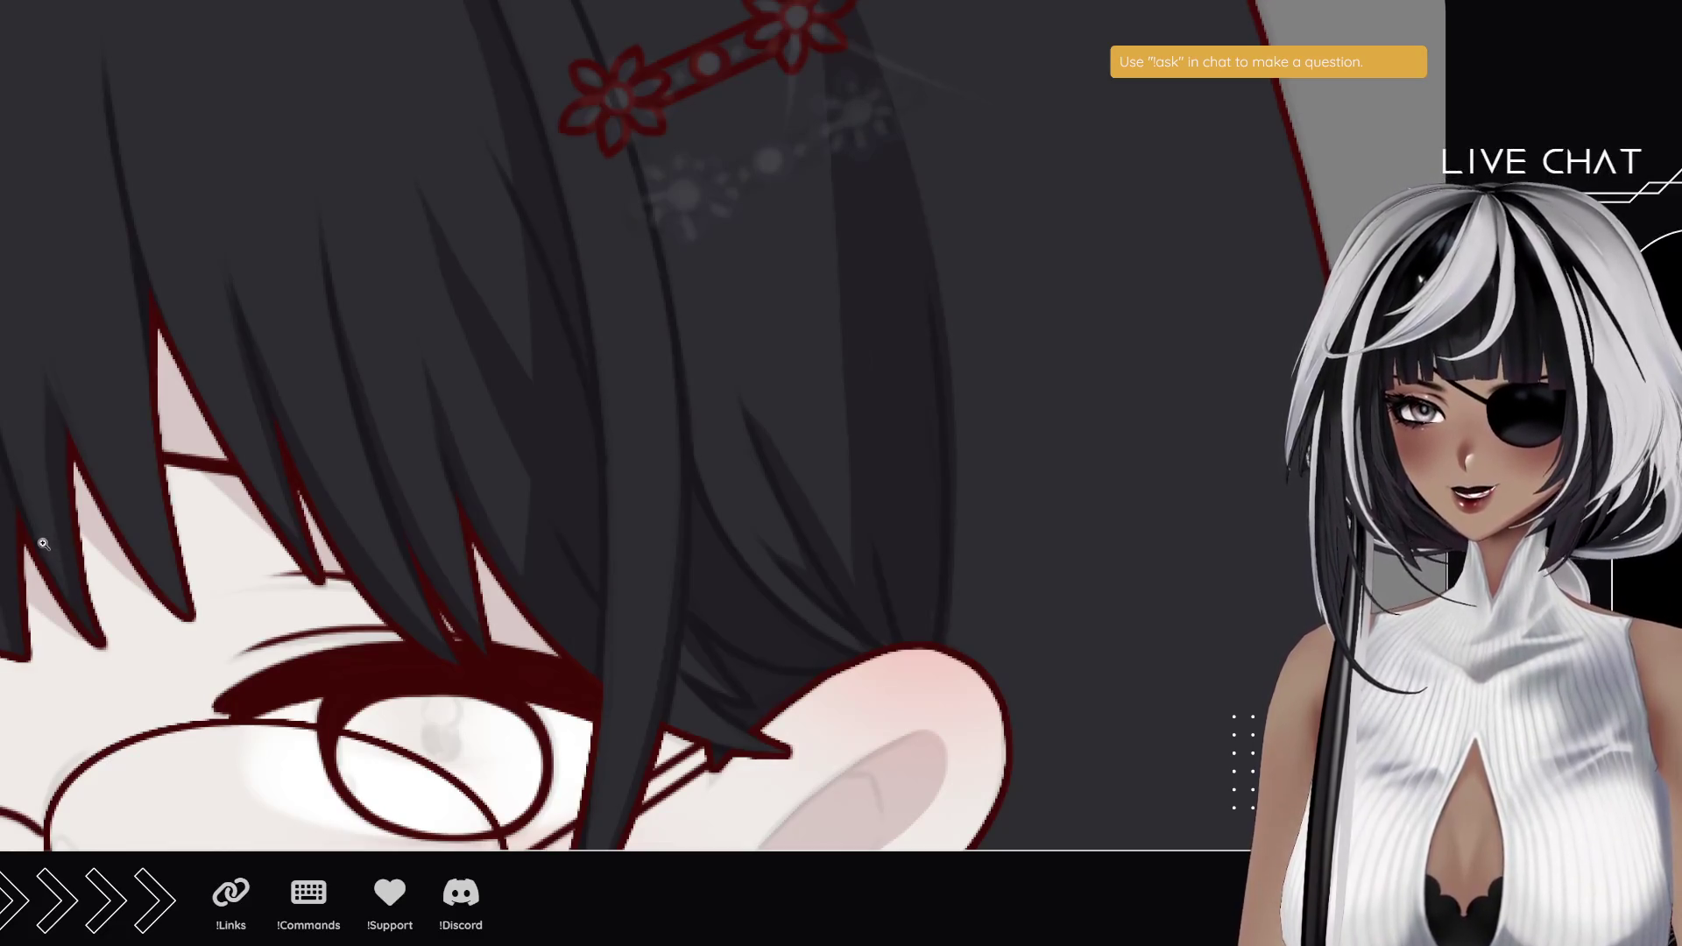
pyautogui.moveTo(274, 577)
pyautogui.mouseDown()
pyautogui.moveTo(721, 424)
pyautogui.moveTo(477, 544)
pyautogui.moveTo(331, 443)
pyautogui.mouseUp()
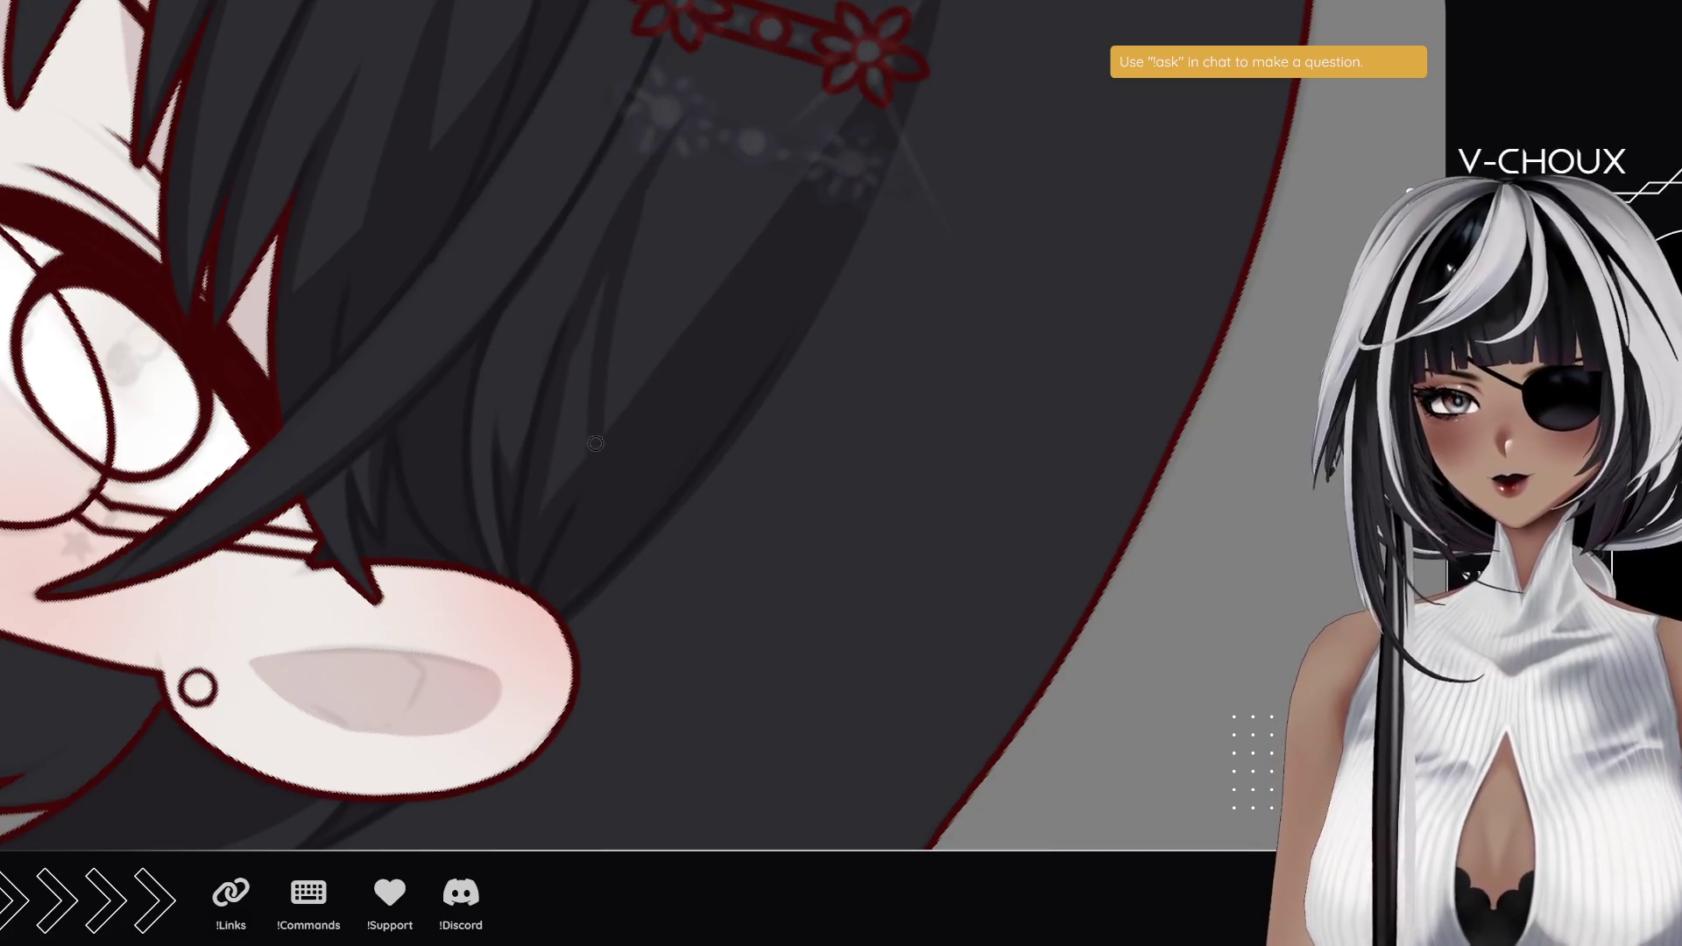
pyautogui.moveTo(605, 274); pyautogui.dragTo(543, 490)
pyautogui.moveTo(582, 352); pyautogui.dragTo(569, 477)
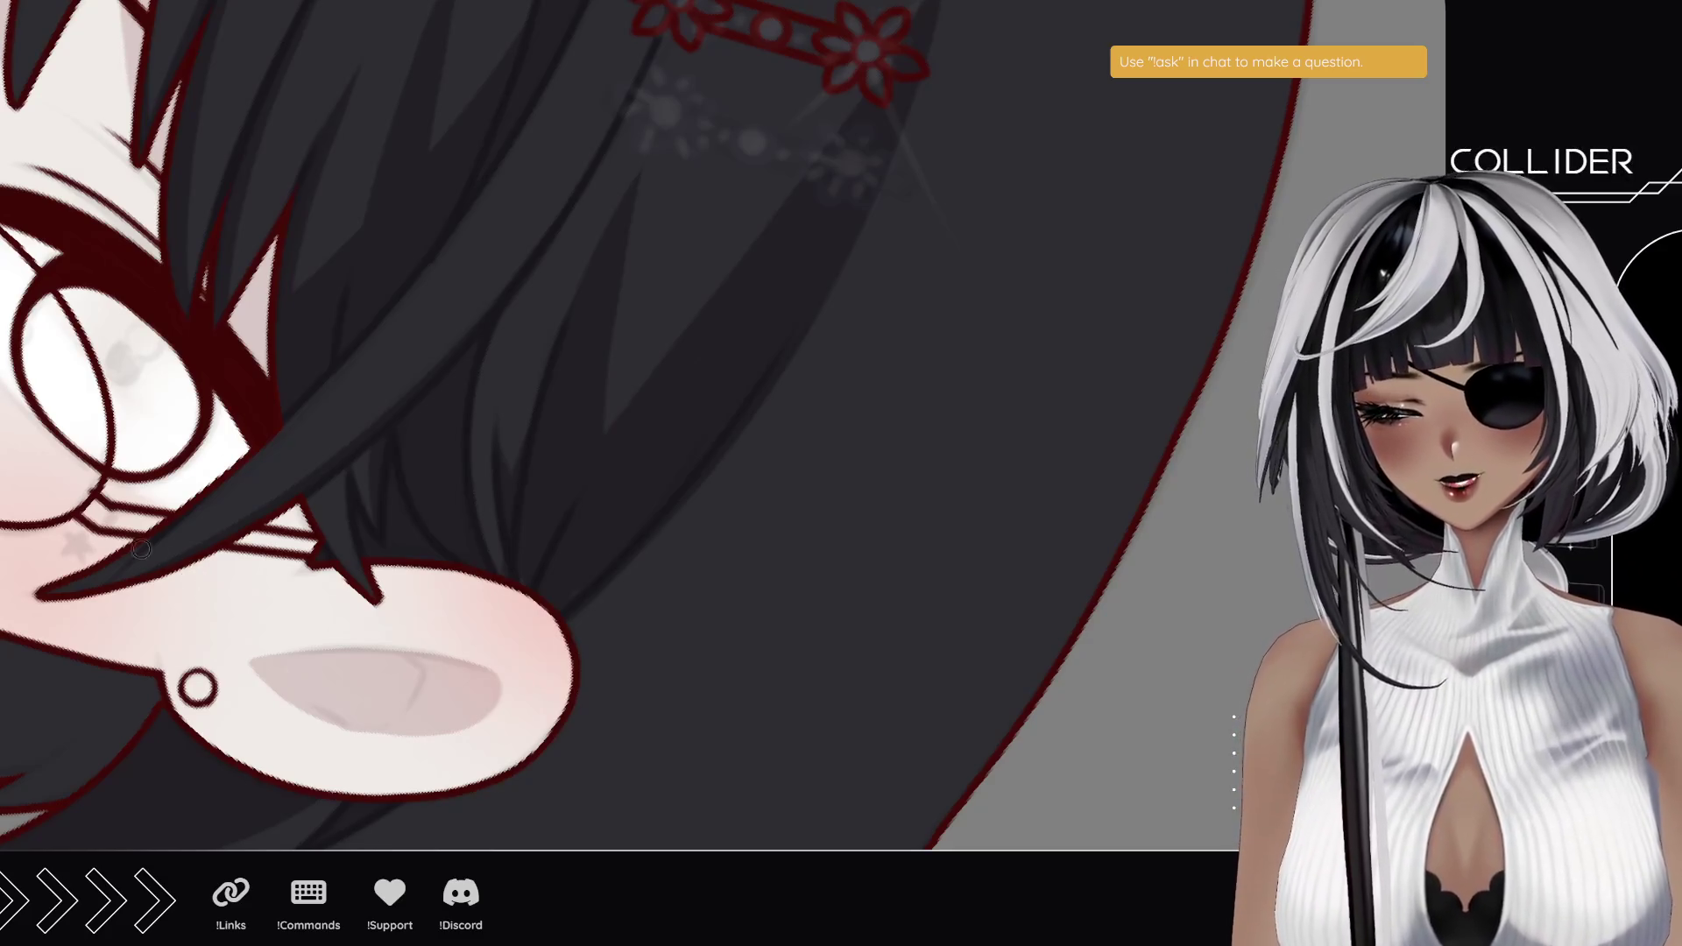
pyautogui.hotkey('ctrl', '-')
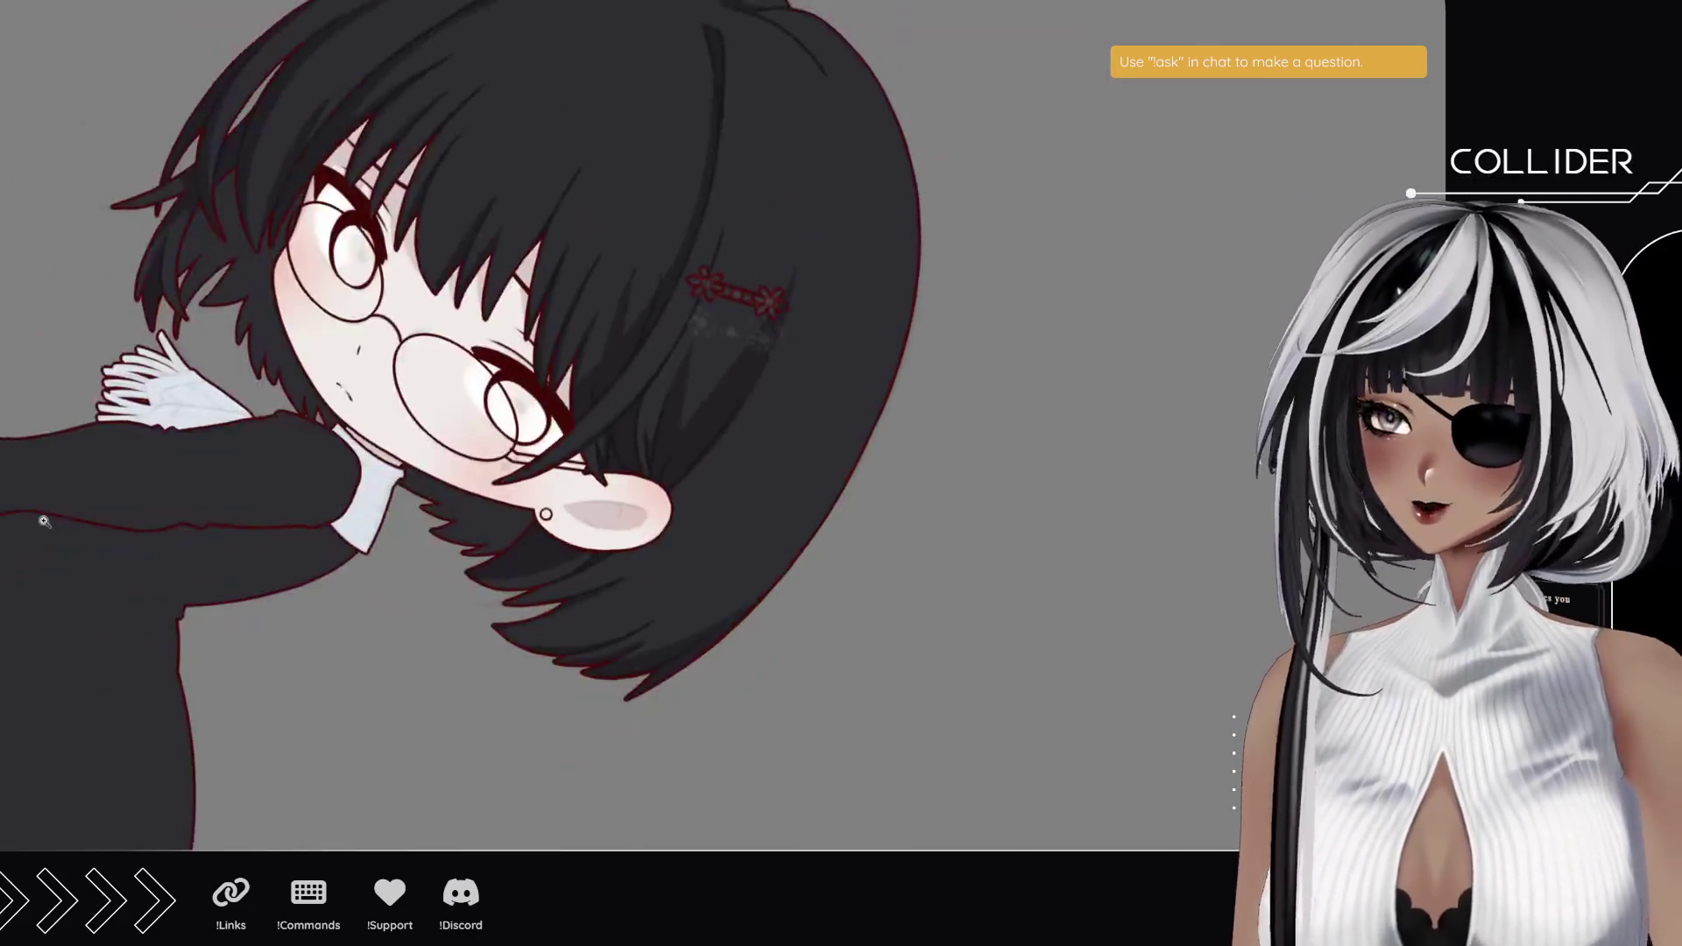
pyautogui.press('Home')
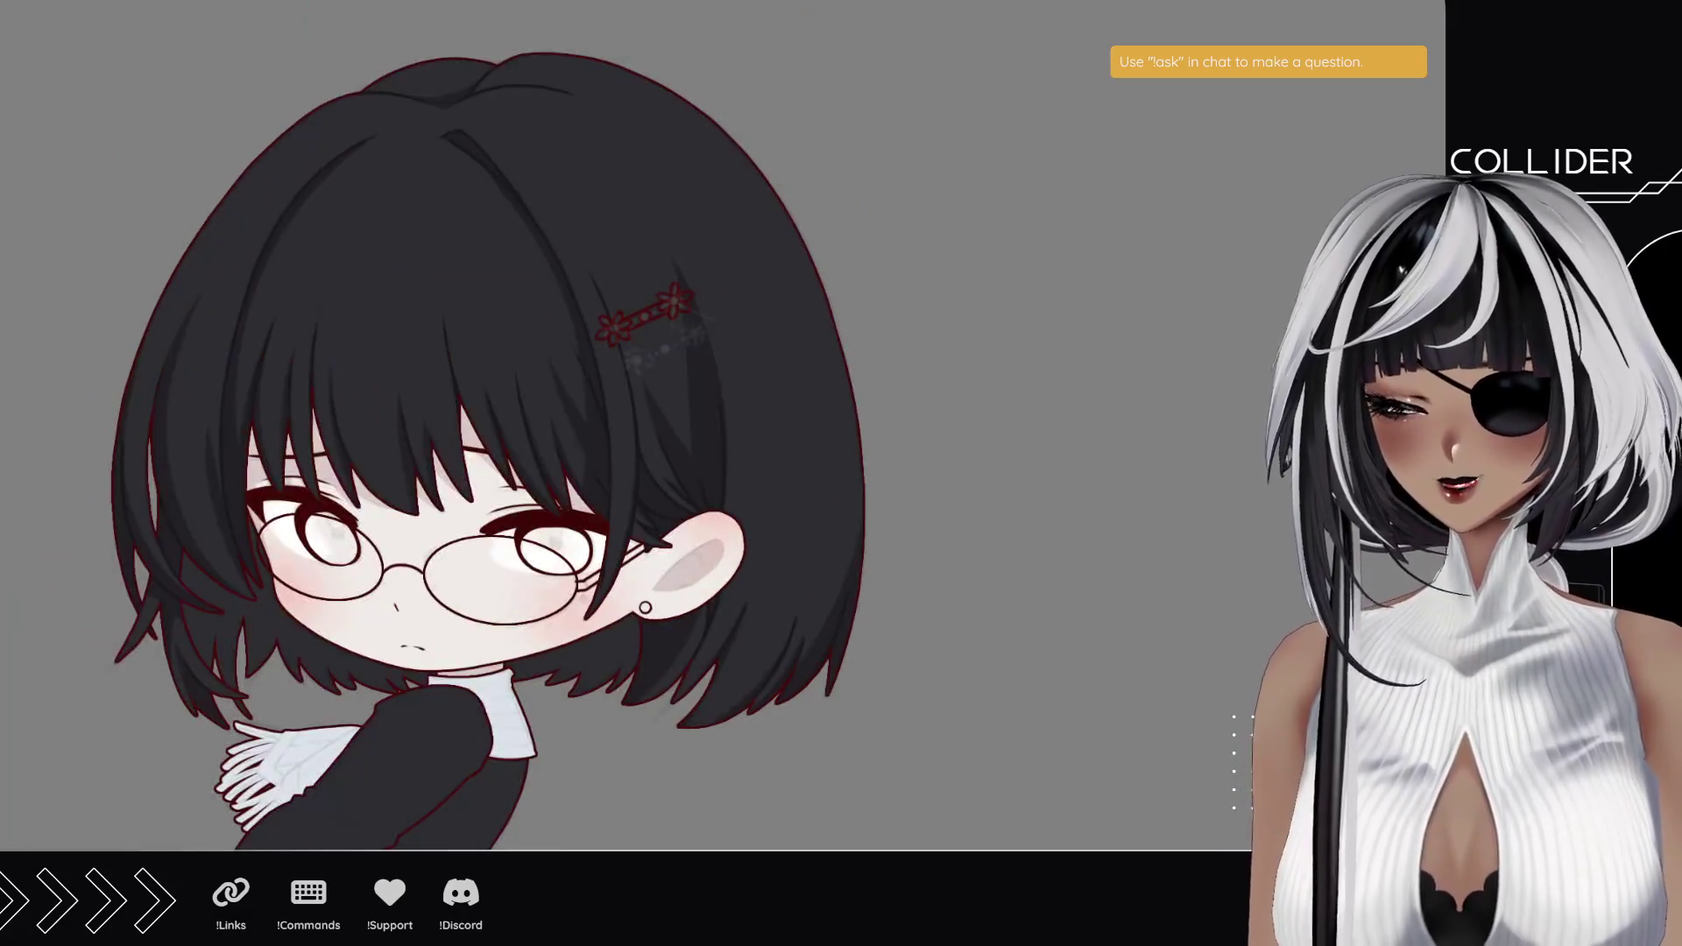
pyautogui.scroll(3, 540, 517)
pyautogui.moveTo(237, 448)
pyautogui.mouseDown()
pyautogui.moveTo(594, 505)
pyautogui.moveTo(642, 636)
pyautogui.moveTo(656, 631)
pyautogui.mouseUp()
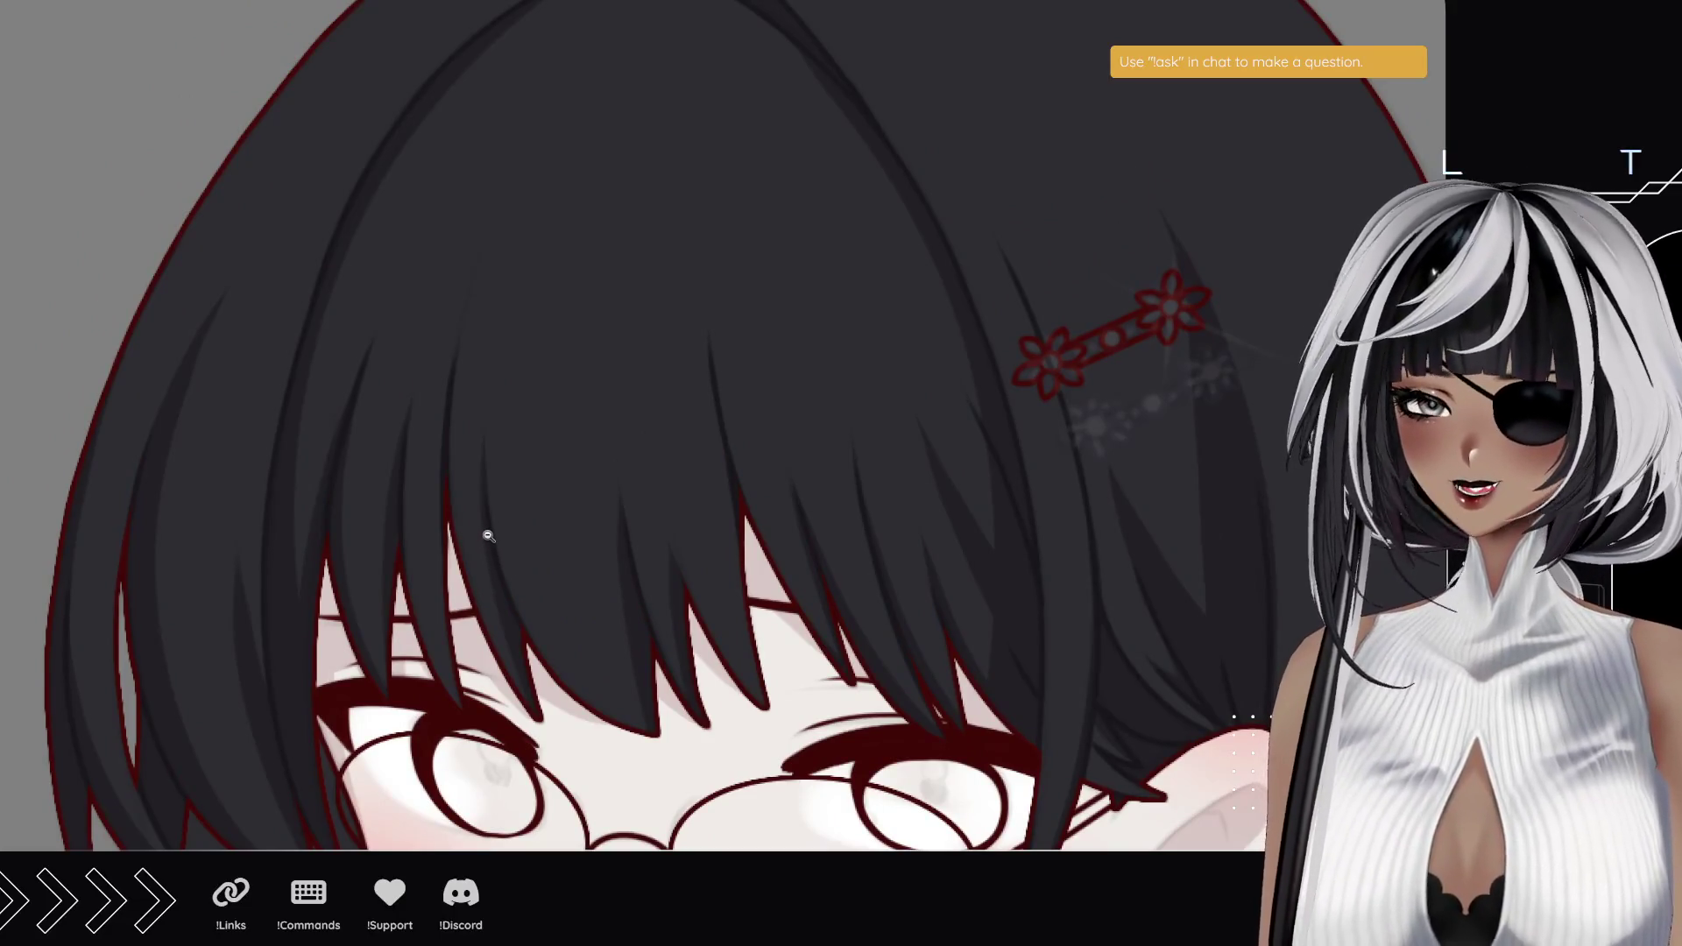
pyautogui.click(488, 536)
pyautogui.keyDown('alt'); pyautogui.click(517, 470); pyautogui.keyUp('alt')
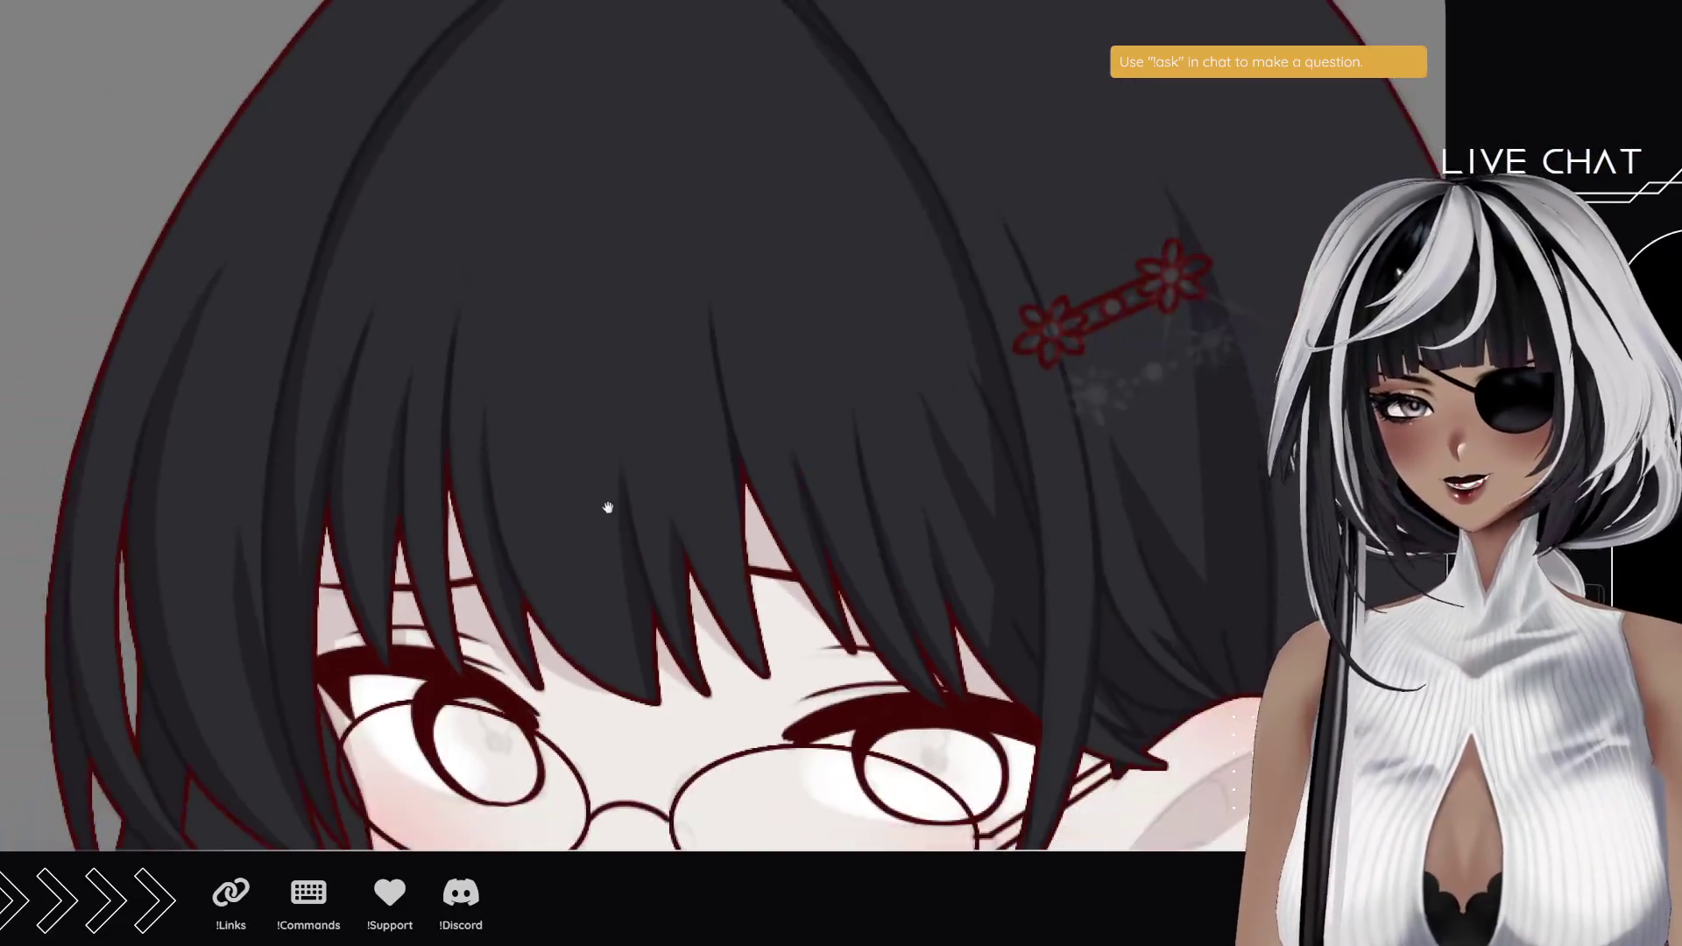
pyautogui.click(608, 503)
pyautogui.hotkey('ctrl', '0')
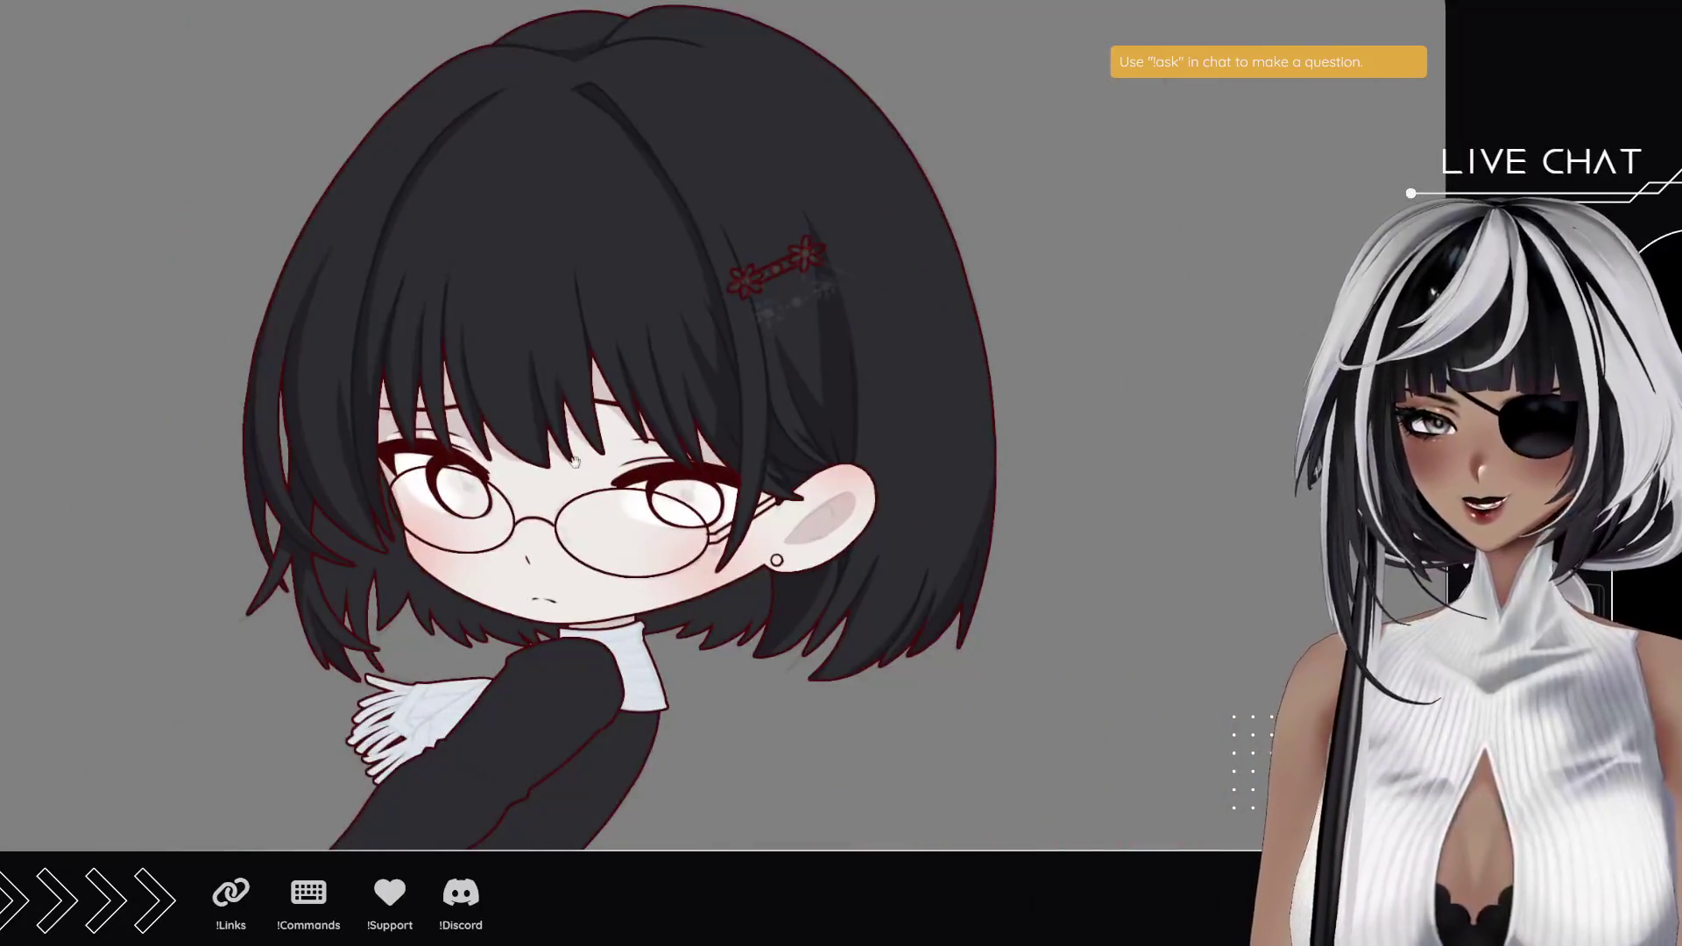
# - Zoom in near the ear and turn the canvas view about 180° upside down
pyautogui.scroll(2, 539, 410)
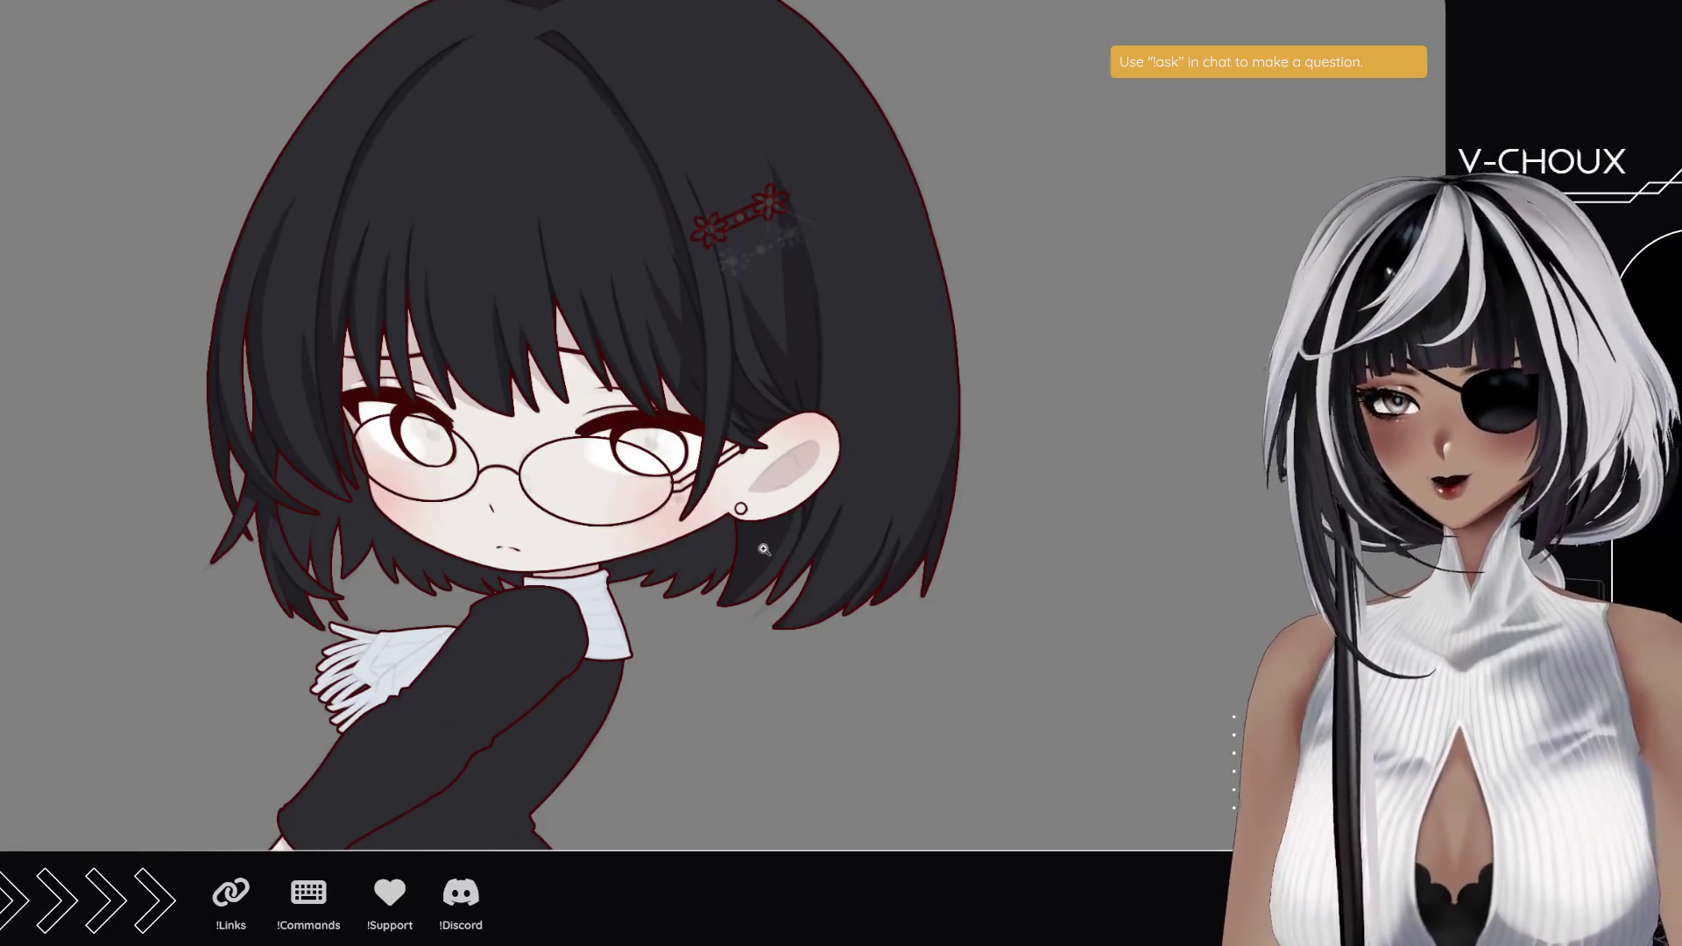
pyautogui.click(856, 471)
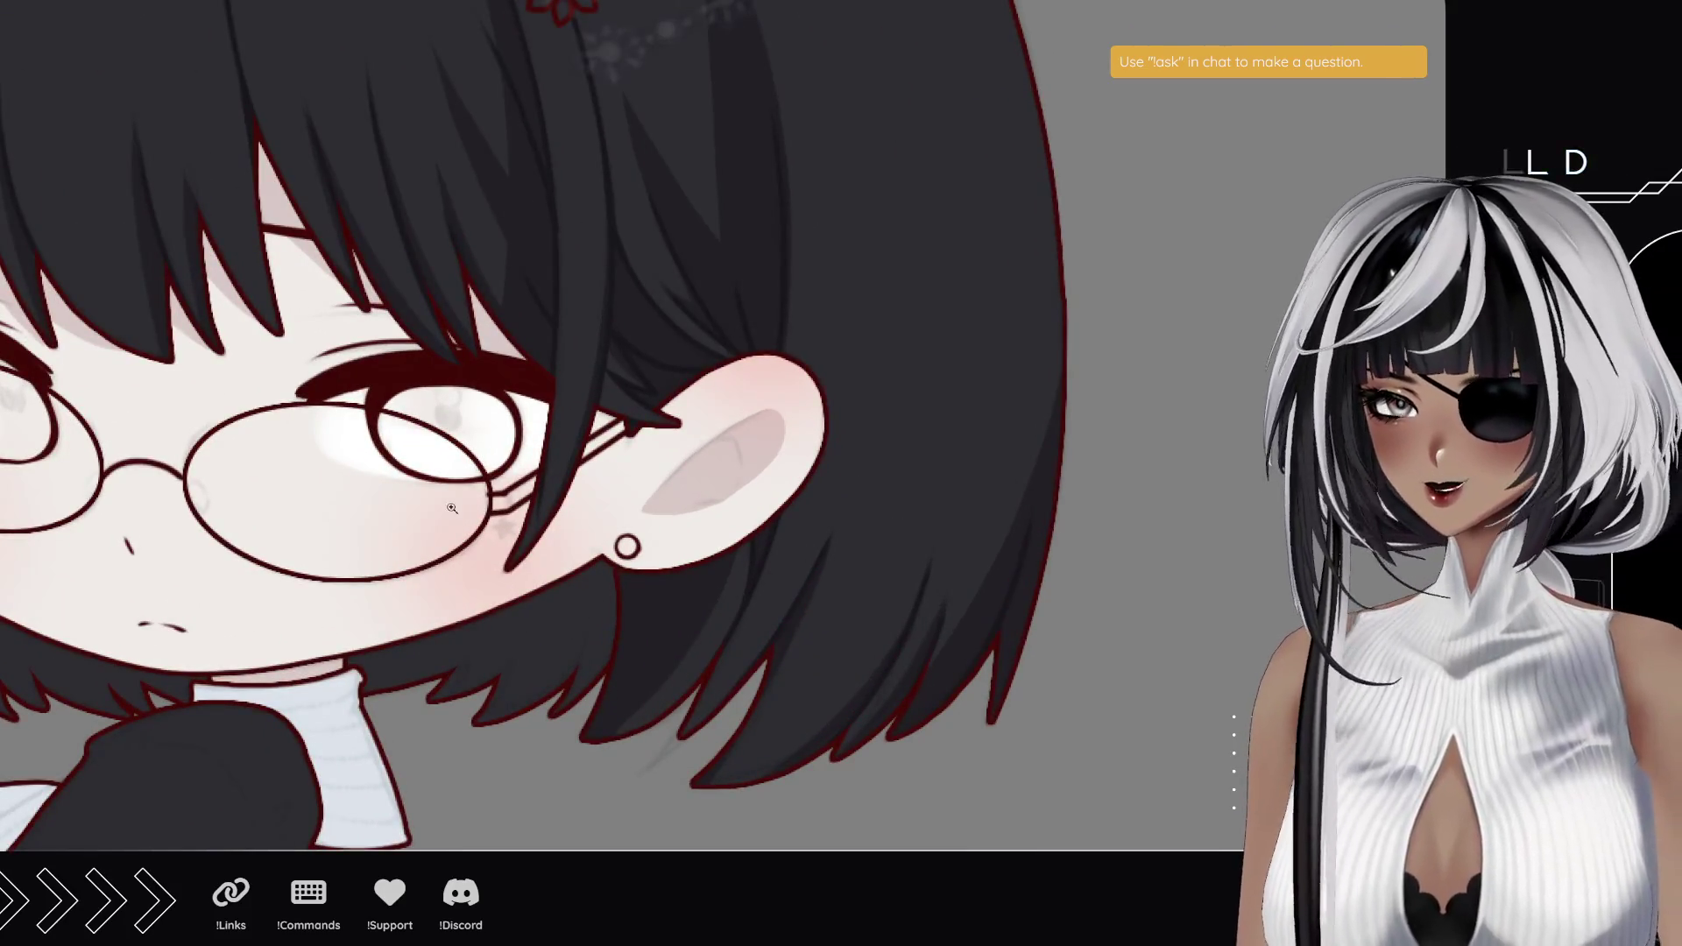
pyautogui.moveTo(350, 438)
pyautogui.mouseDown()
pyautogui.moveTo(543, 727)
pyautogui.moveTo(739, 721)
pyautogui.mouseUp()
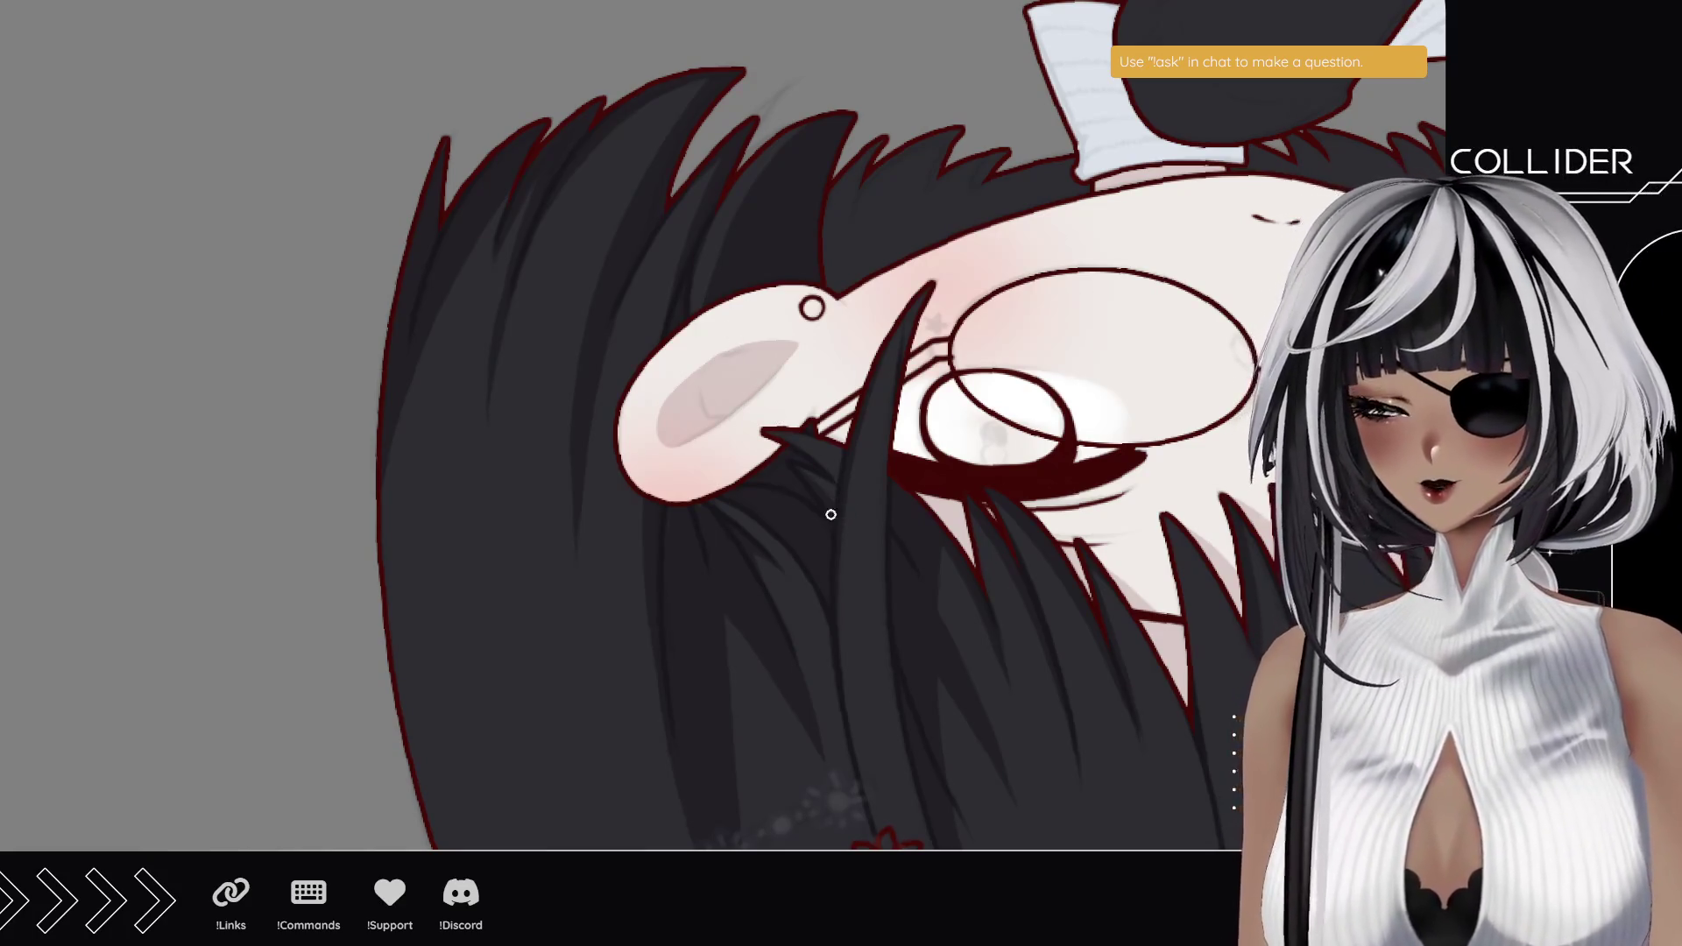
# - Pan across the inverted face, then reset the view upright with Ctrl+0
pyautogui.moveTo(887, 430)
pyautogui.mouseDown()
pyautogui.moveTo(635, 469)
pyautogui.moveTo(597, 495)
pyautogui.mouseUp()
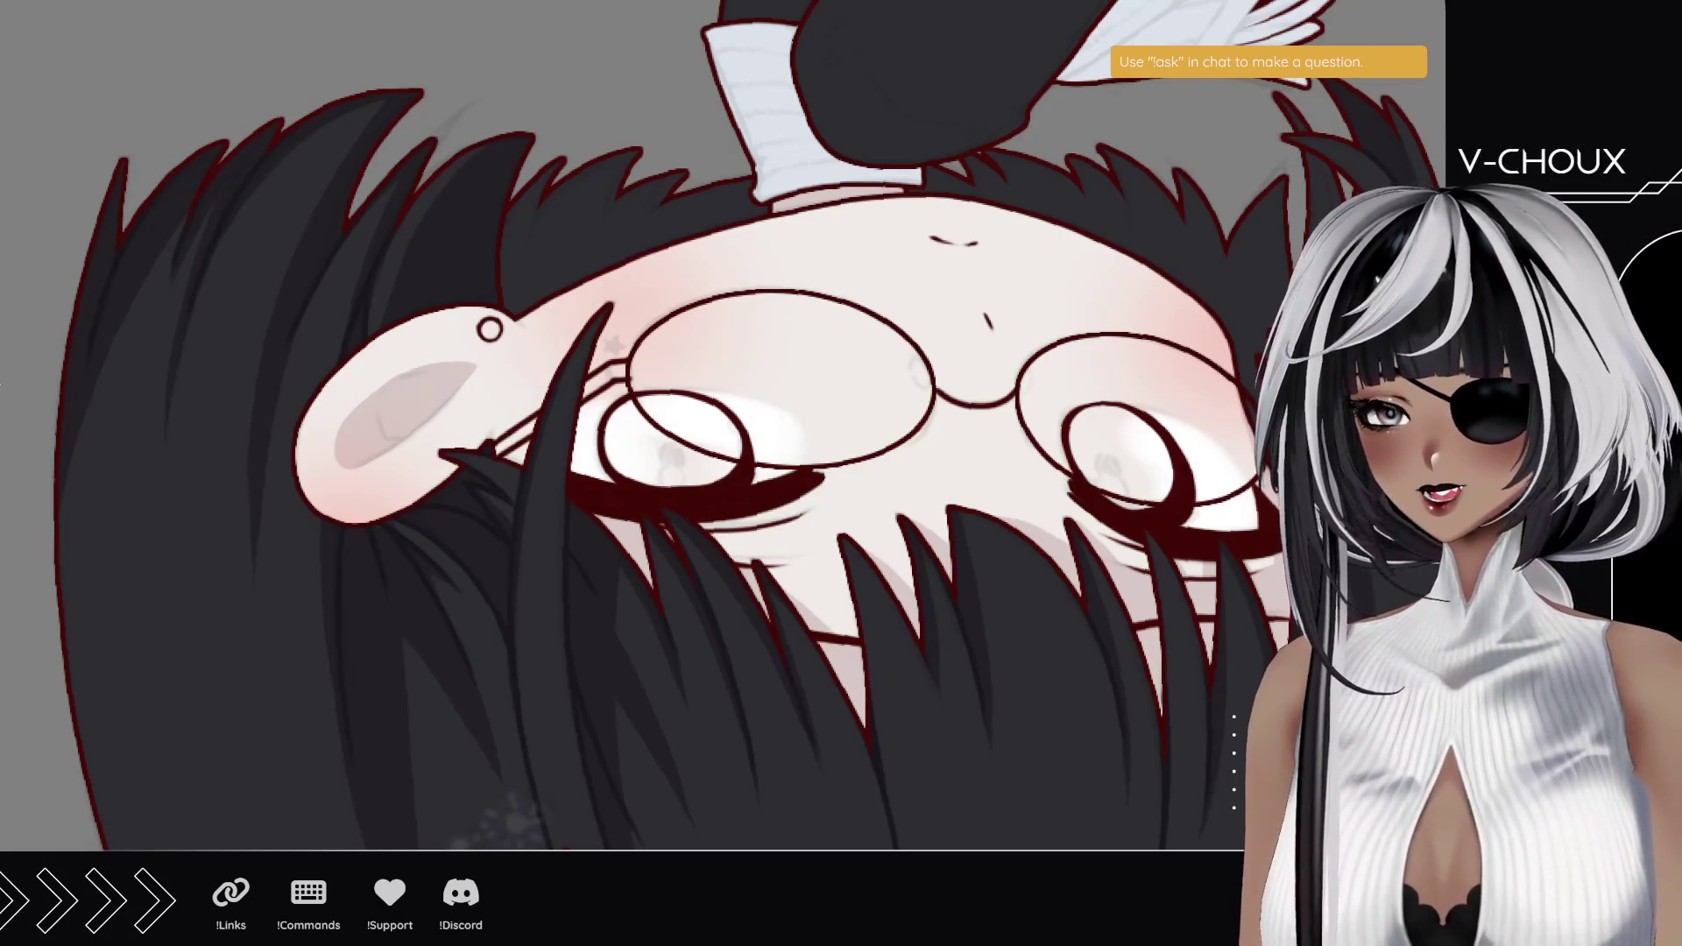
pyautogui.hotkey('ctrl', '0')
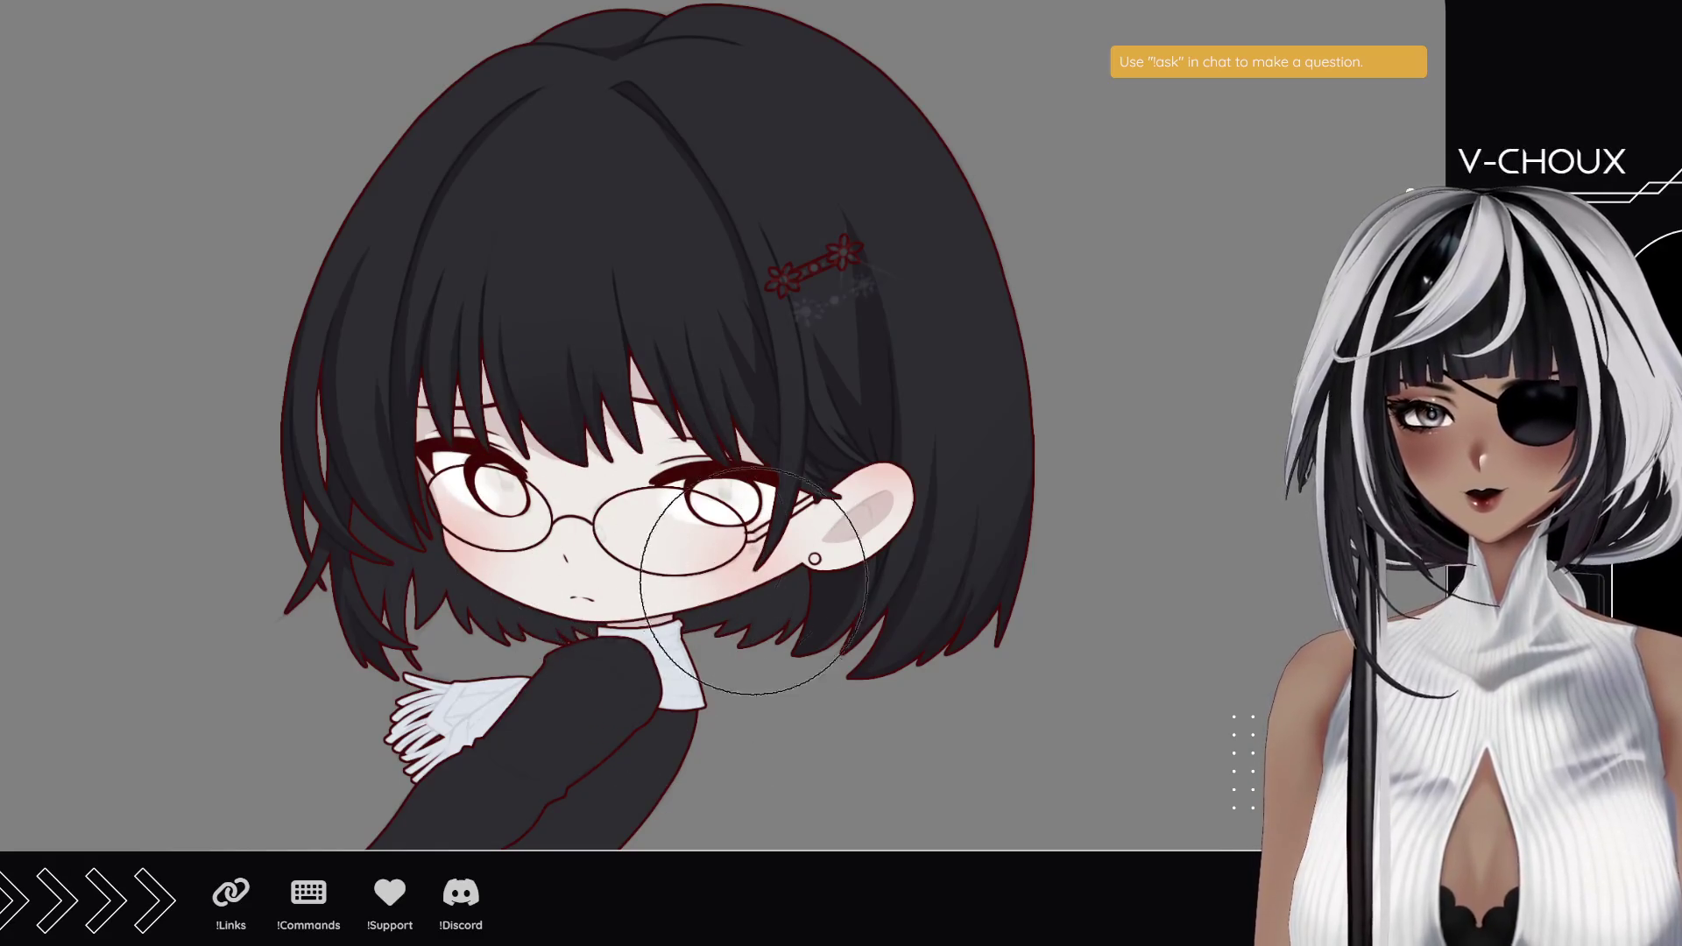
pyautogui.moveTo(661, 181); pyautogui.dragTo(665, 290)
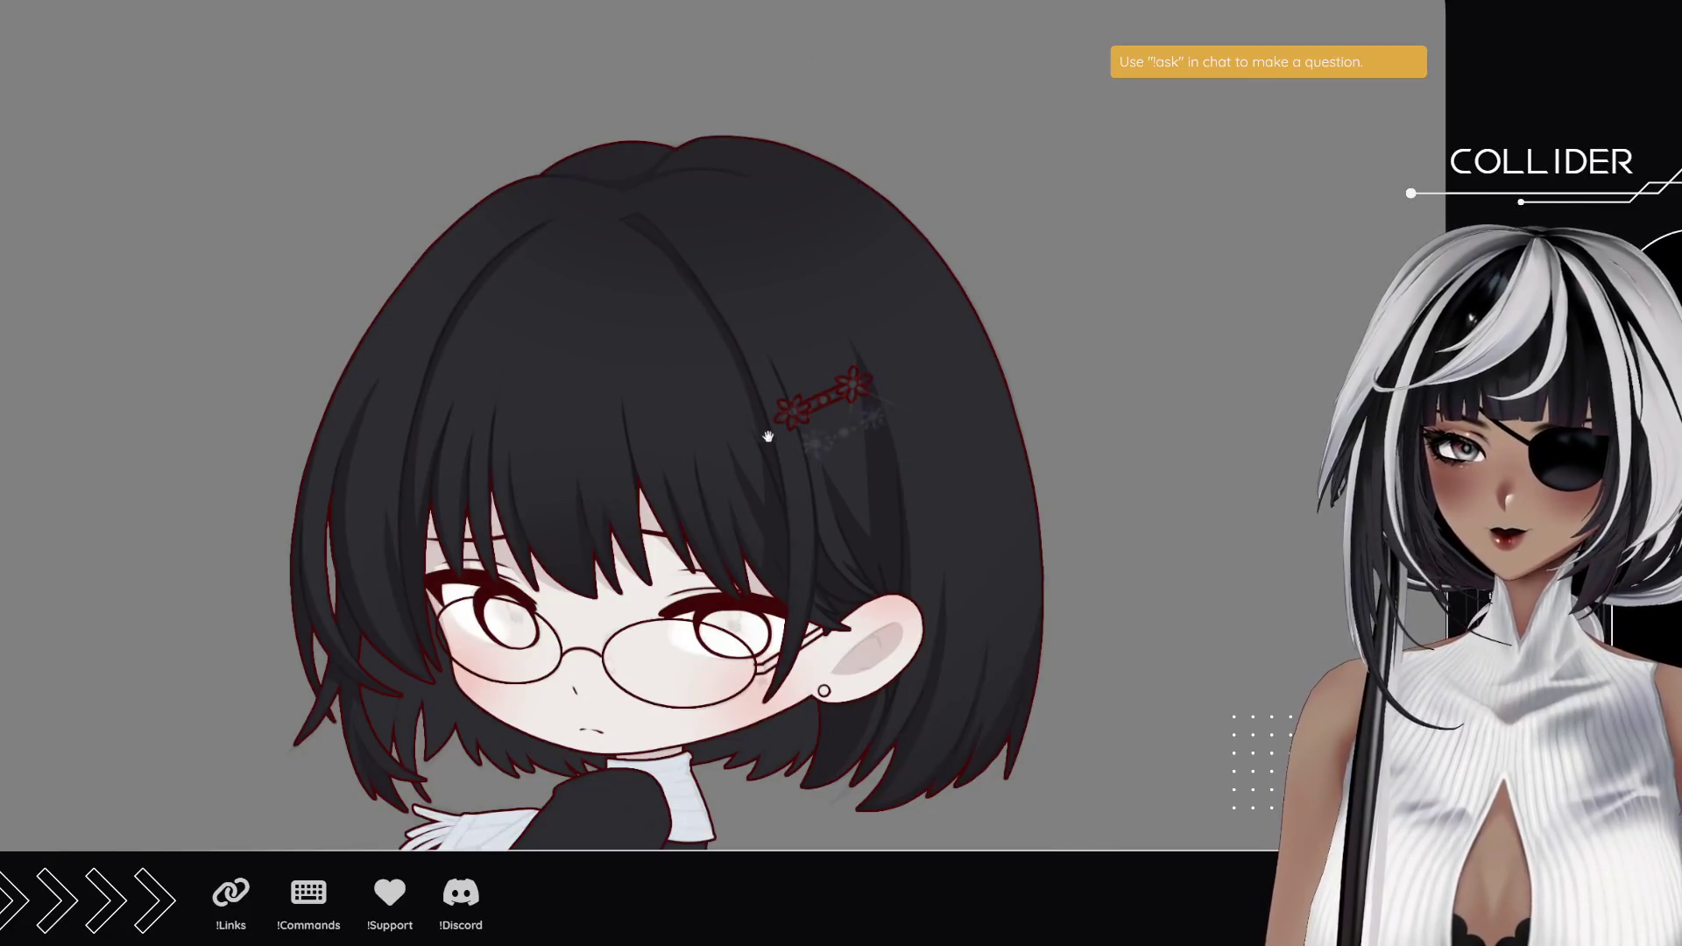
pyautogui.moveTo(770, 439); pyautogui.dragTo(763, 248)
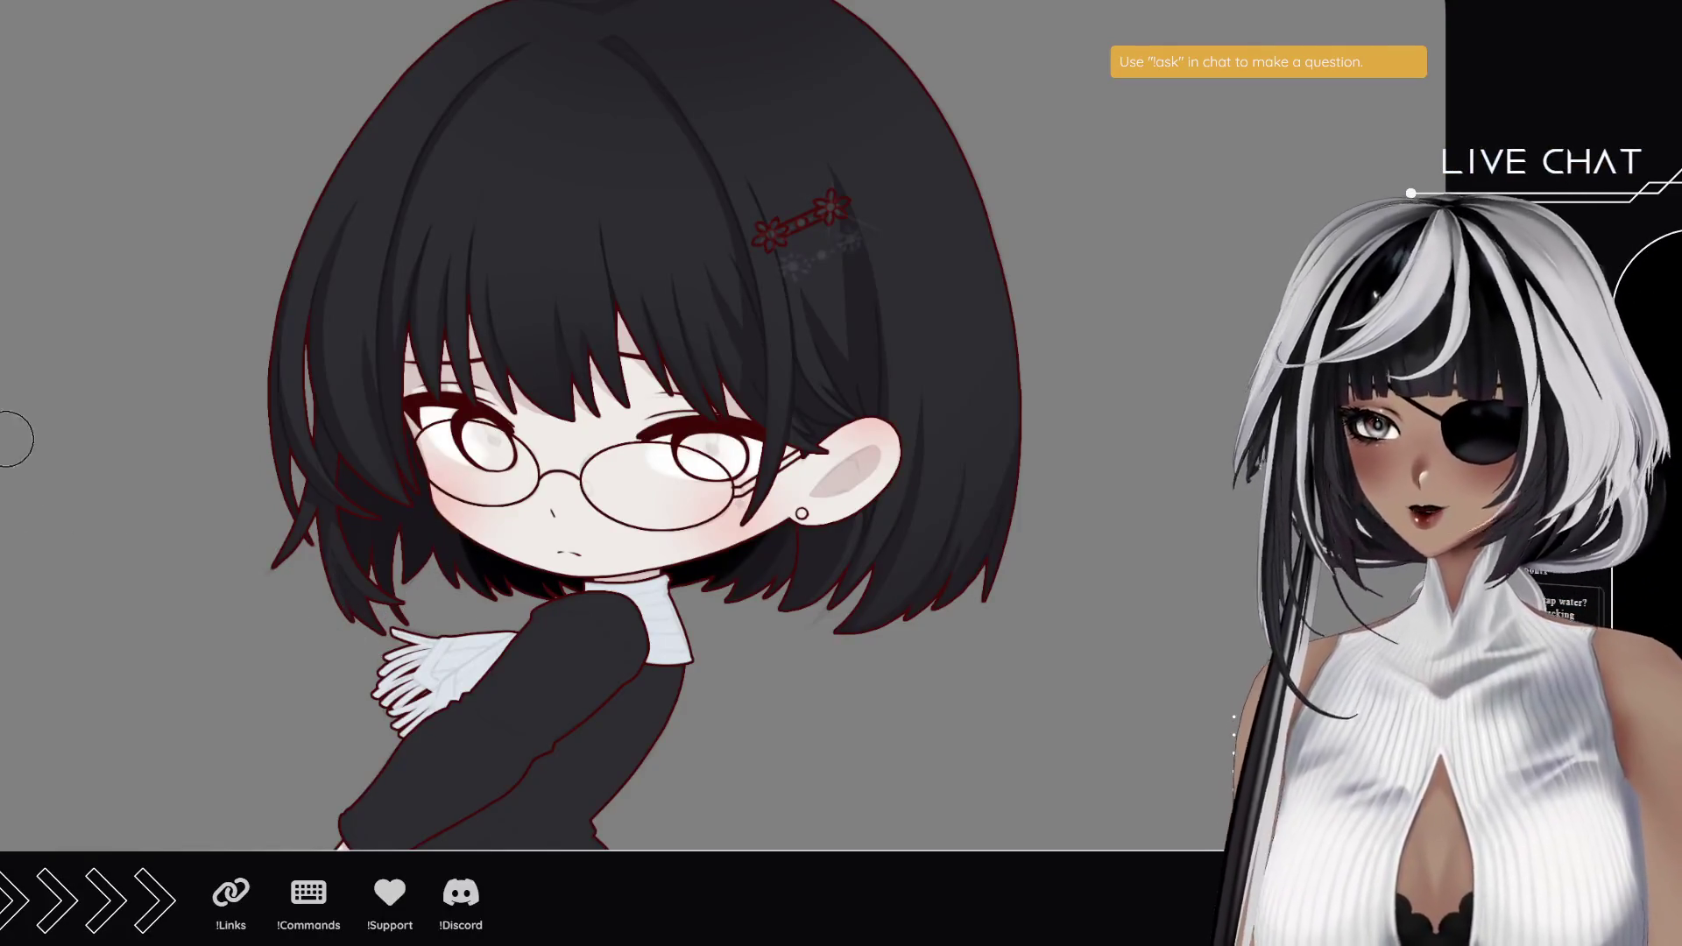
pyautogui.scroll(2, 381, 561)
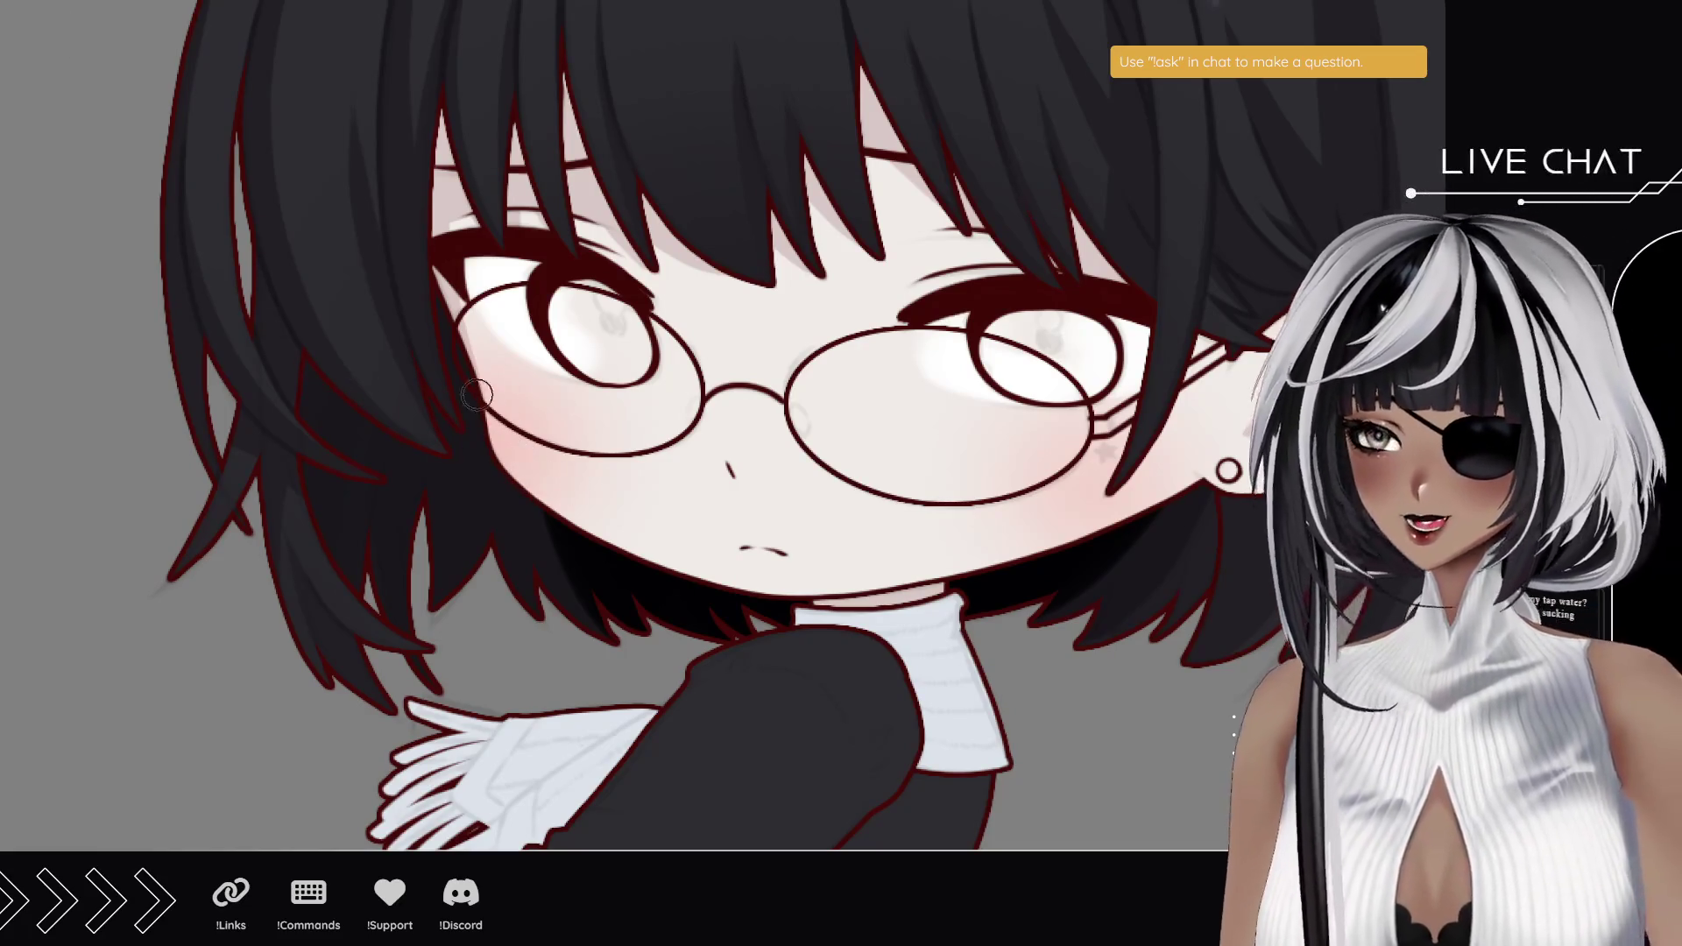
# - Paint dark shading strokes into the left hair, repainting one after an undo
pyautogui.moveTo(324, 556); pyautogui.dragTo(360, 319)
pyautogui.moveTo(295, 445); pyautogui.dragTo(307, 361)
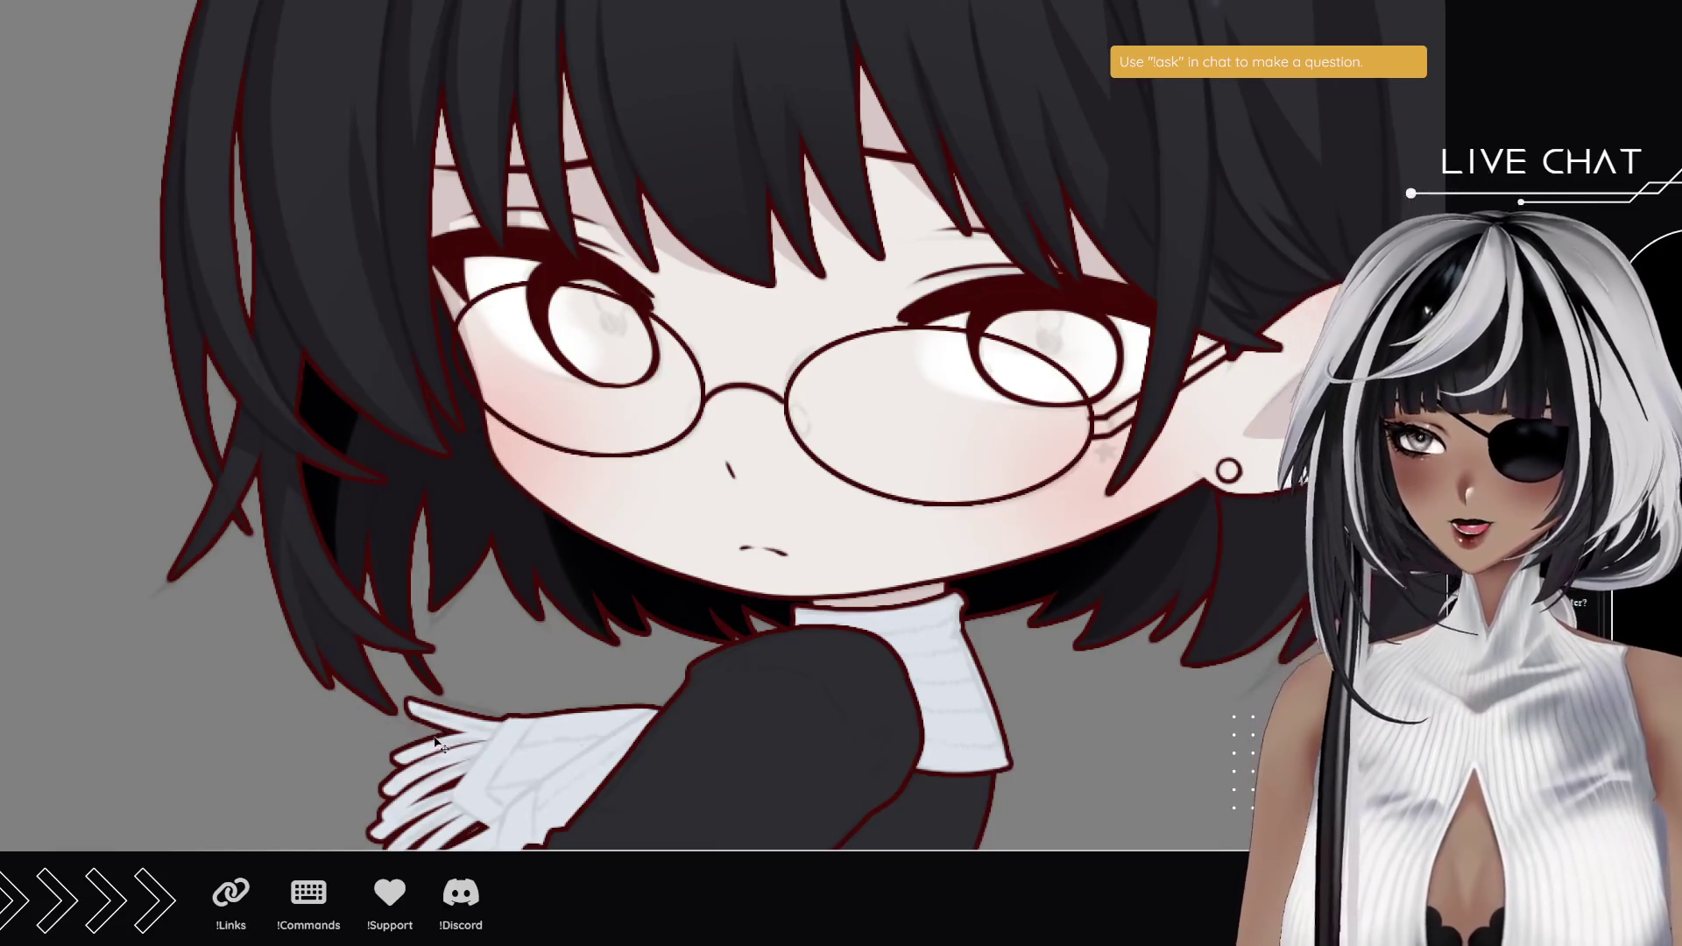
pyautogui.hotkey('ctrl', 'z')
pyautogui.hotkey('ctrl', 'z')
pyautogui.moveTo(307, 563); pyautogui.dragTo(341, 359)
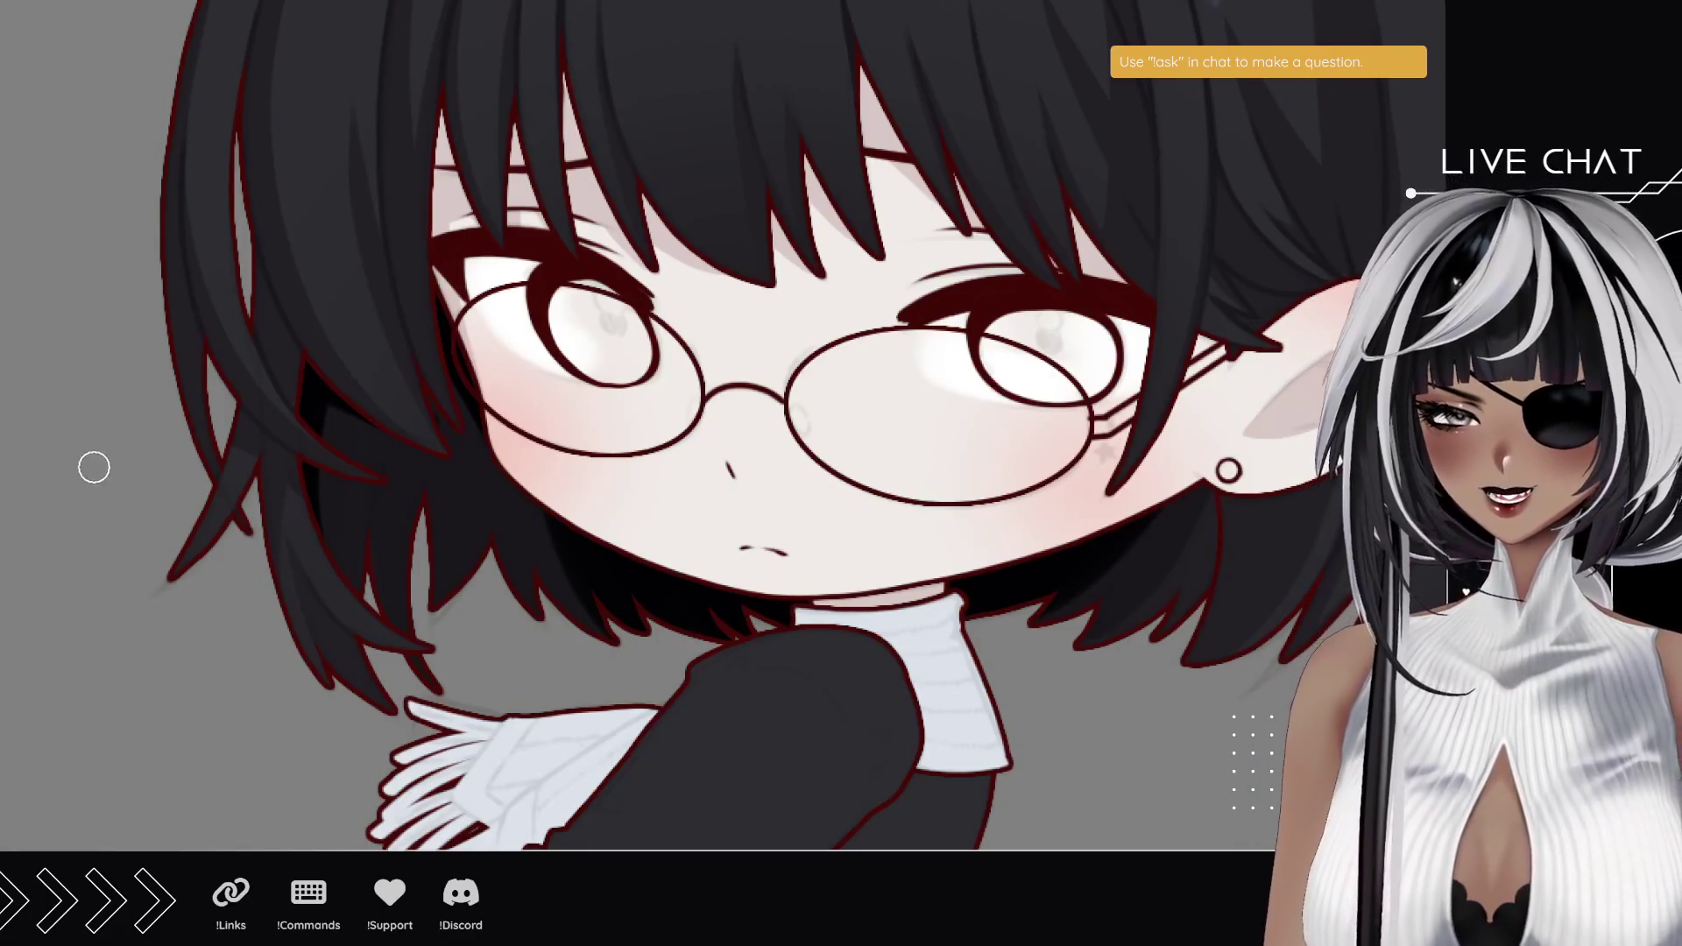
pyautogui.hotkey('ctrl', '0')
pyautogui.scroll(3, 670, 545)
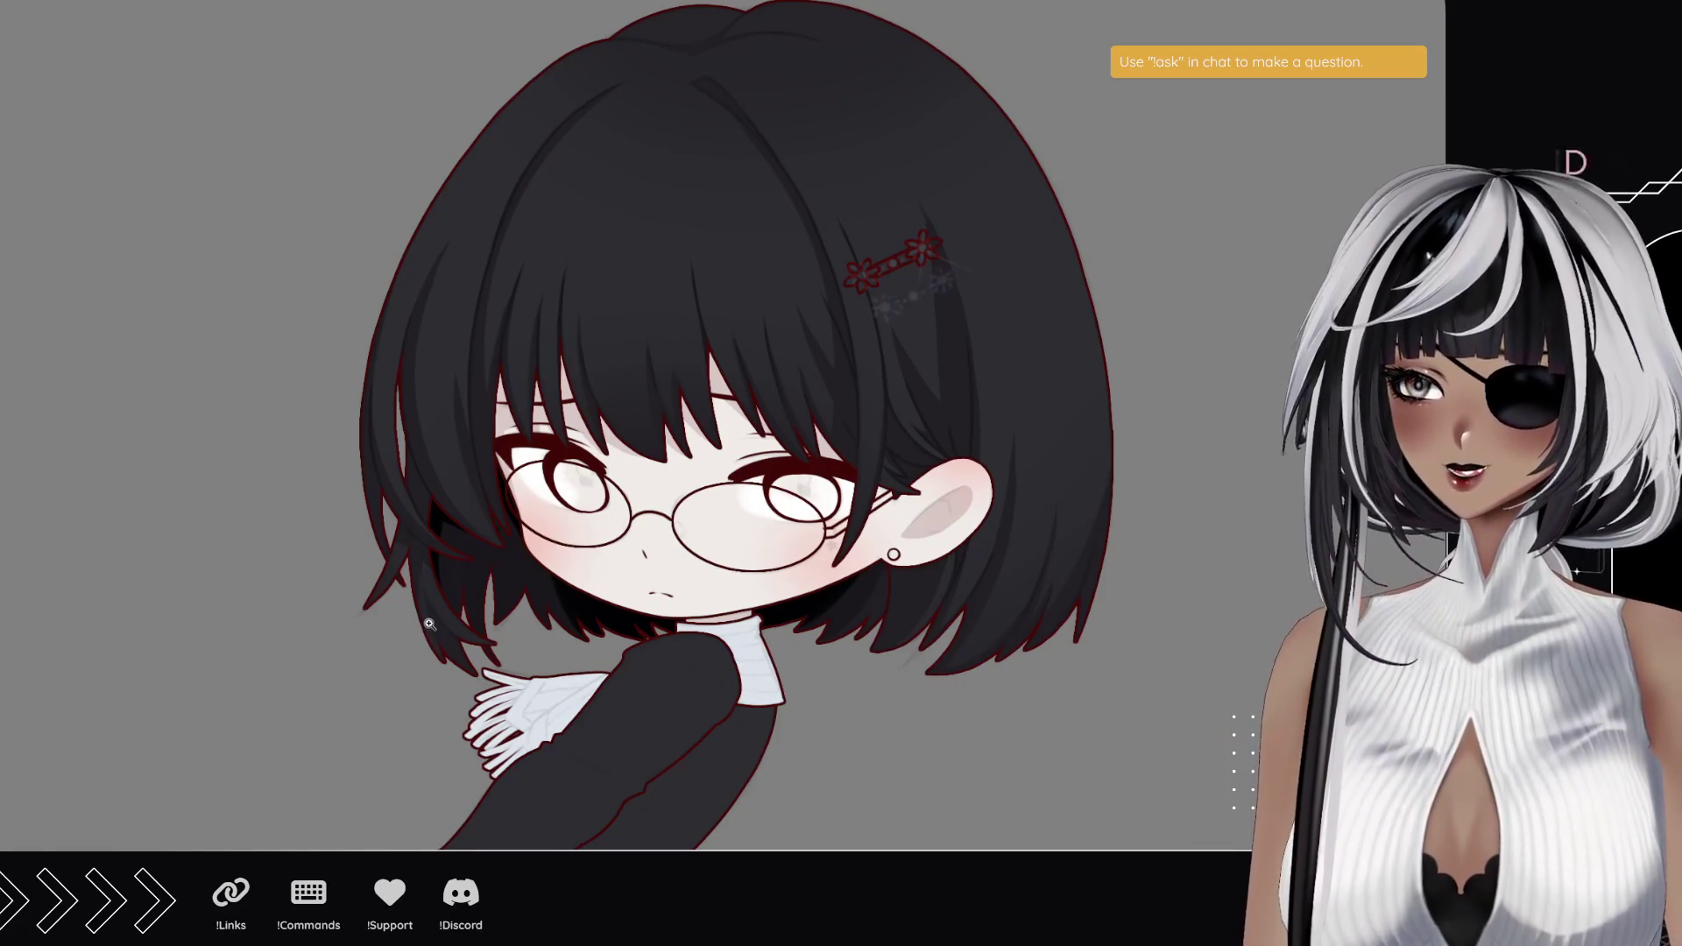
pyautogui.scroll(-2, 508, 600)
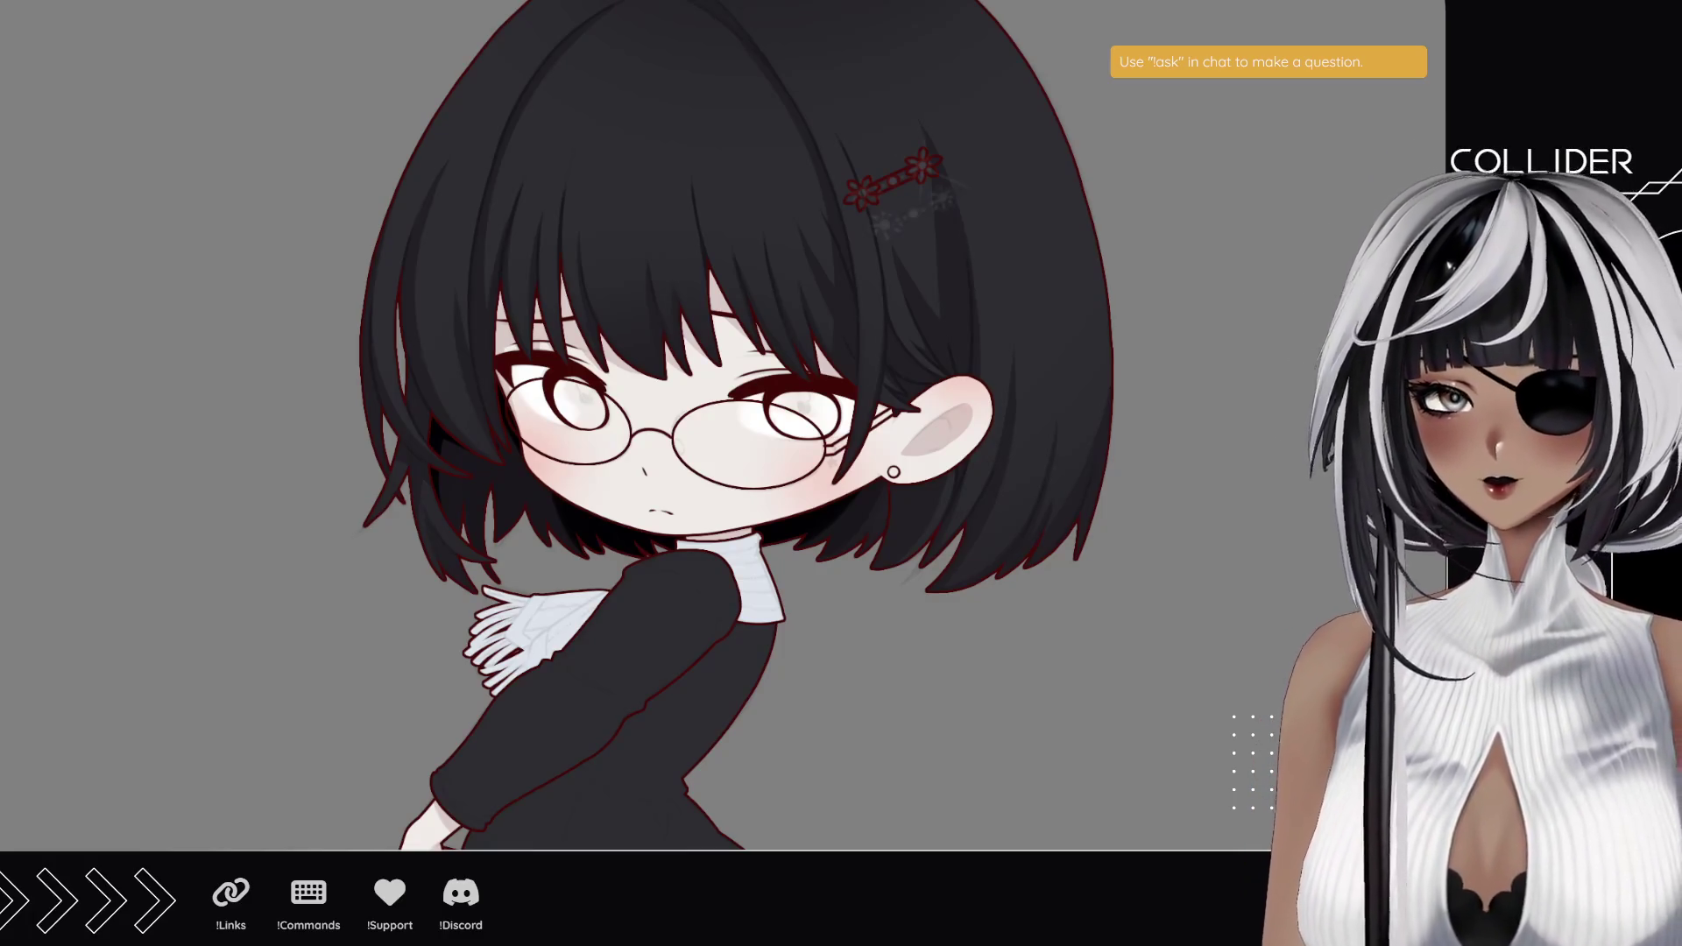
pyautogui.scroll(3, 908, 400)
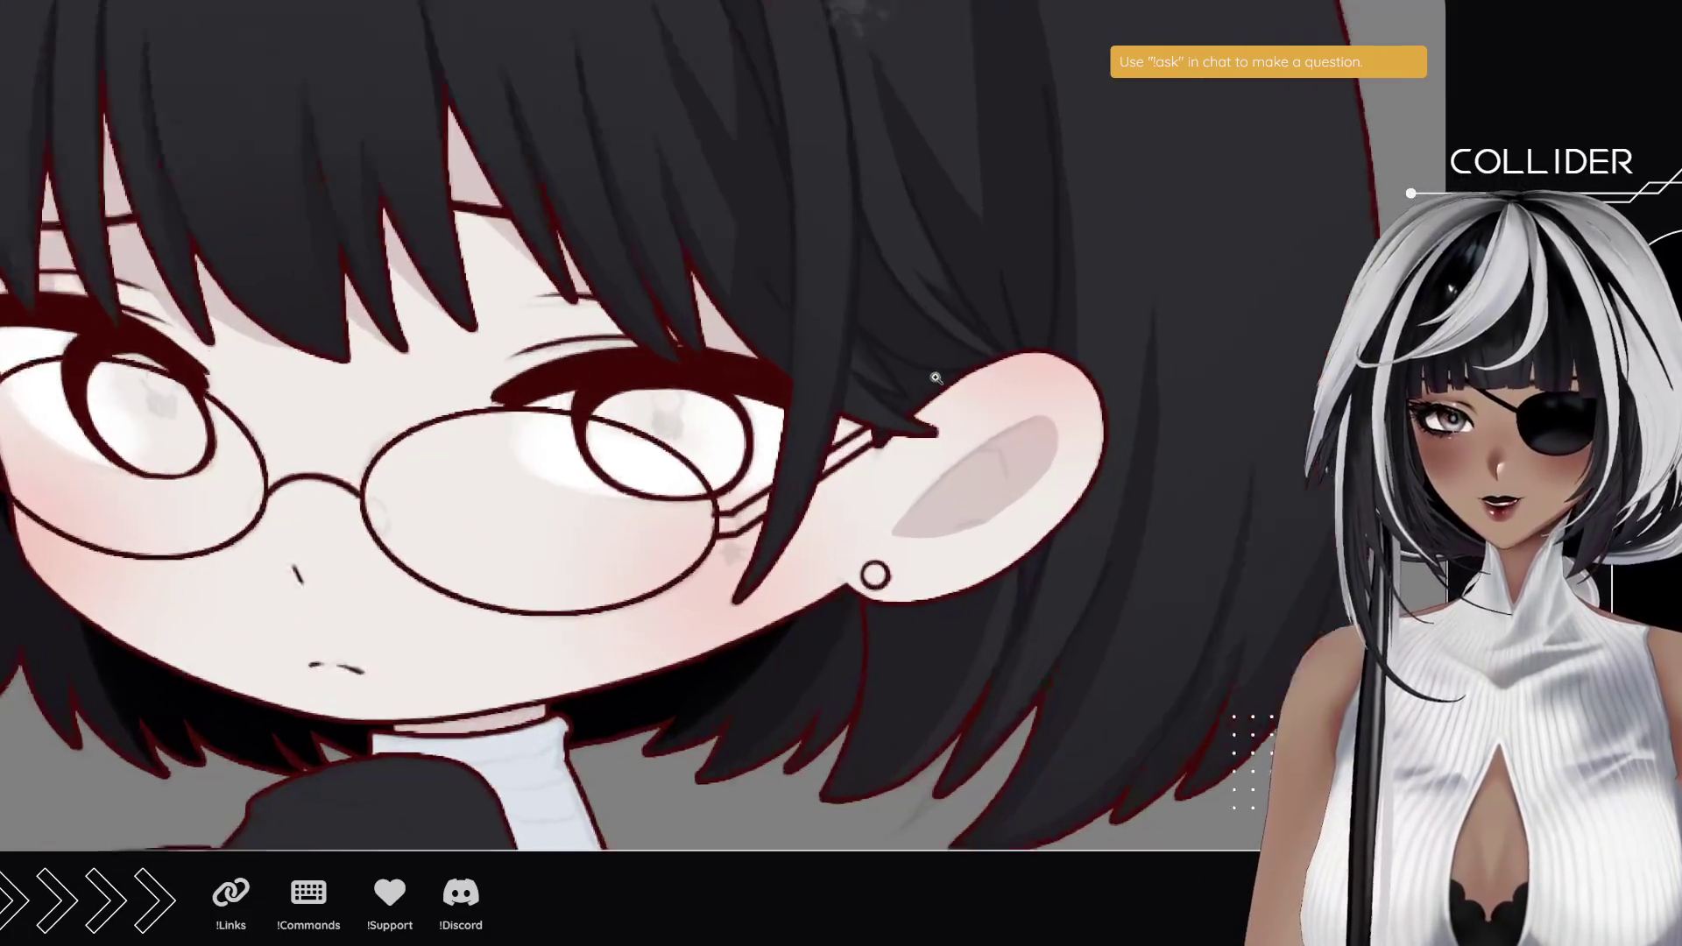
pyautogui.scroll(2, 935, 377)
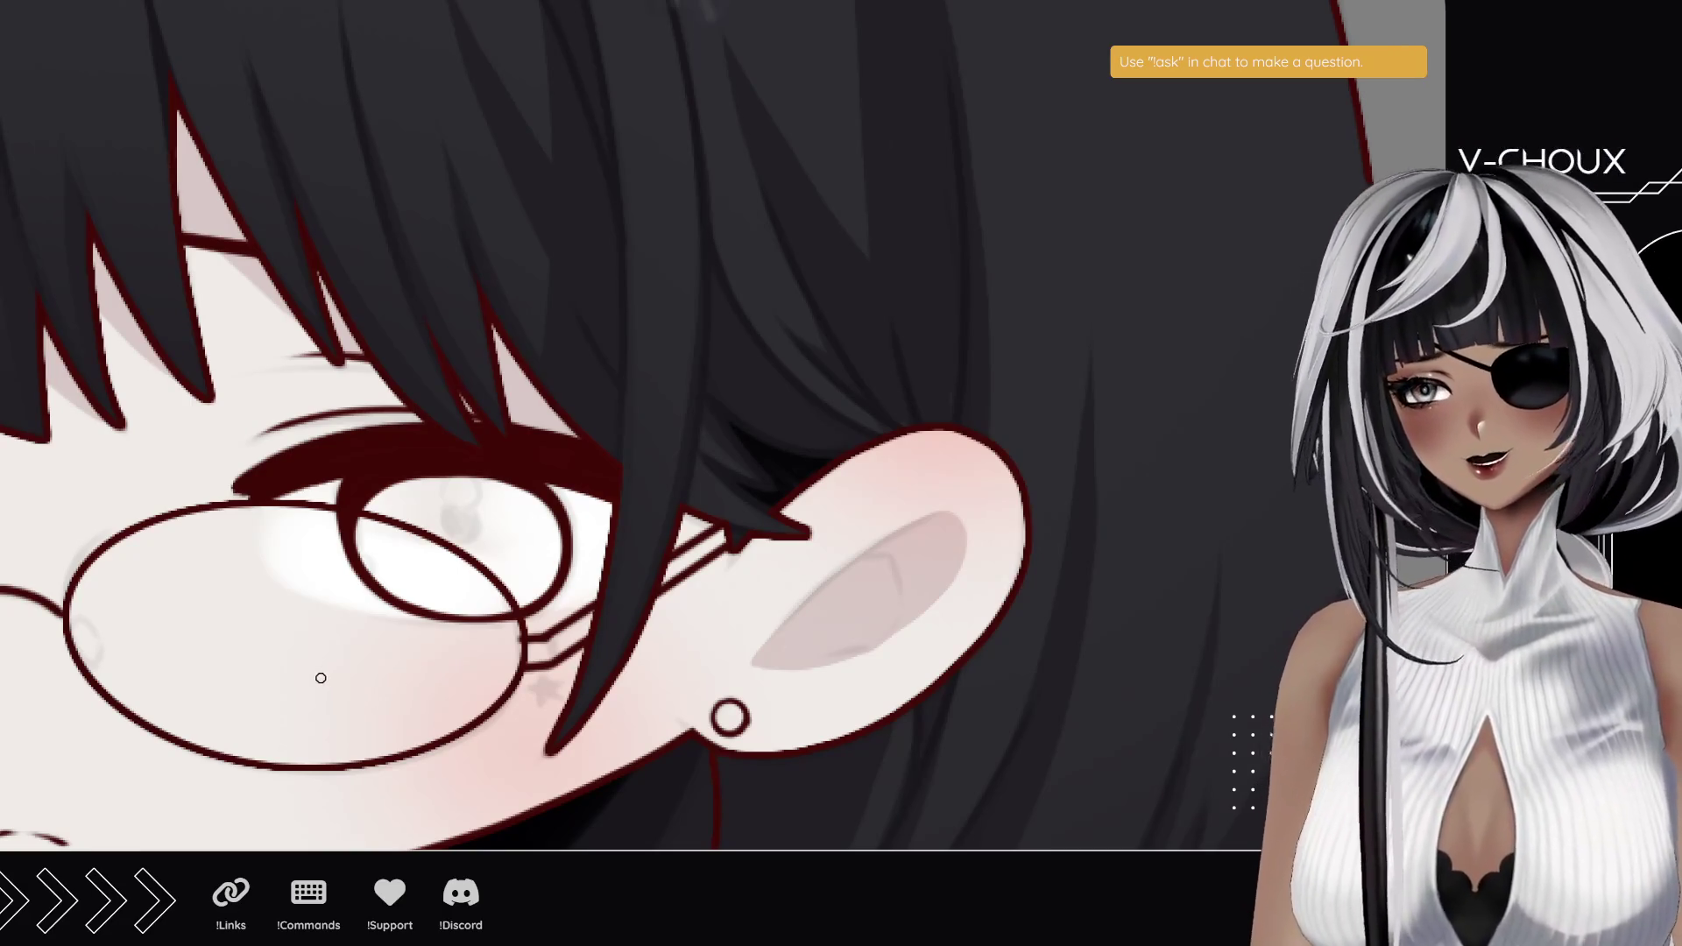
pyautogui.hotkey('ctrl', '0')
pyautogui.moveTo(543, 531); pyautogui.dragTo(627, 602)
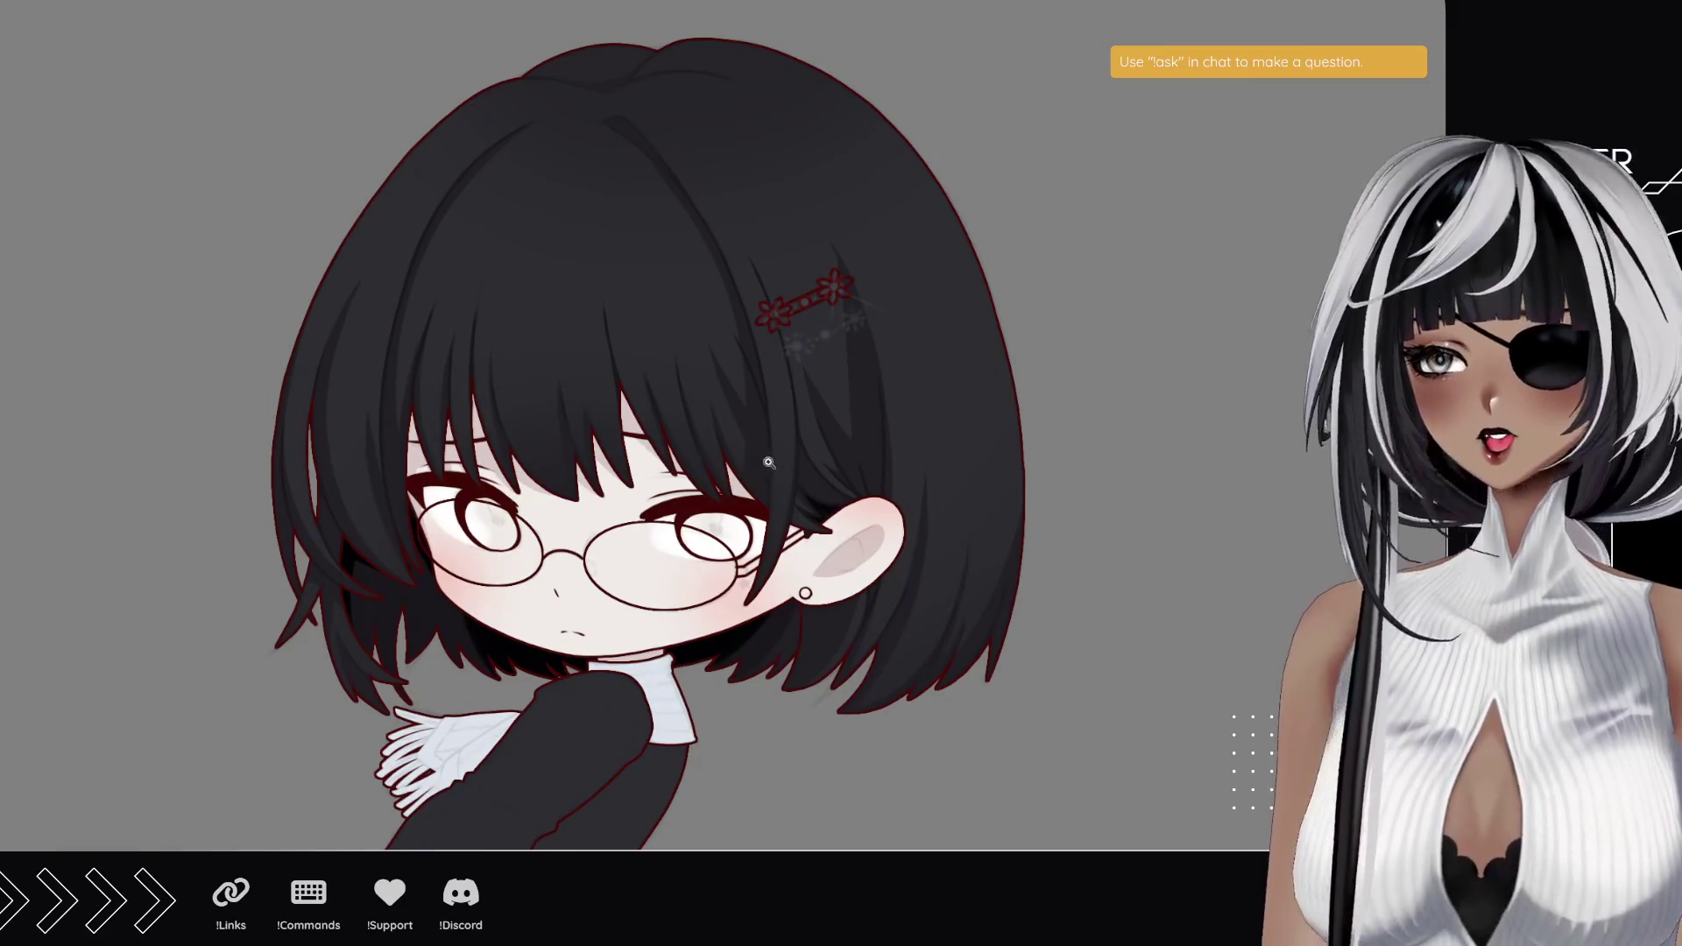
pyautogui.moveTo(769, 528); pyautogui.dragTo(782, 530)
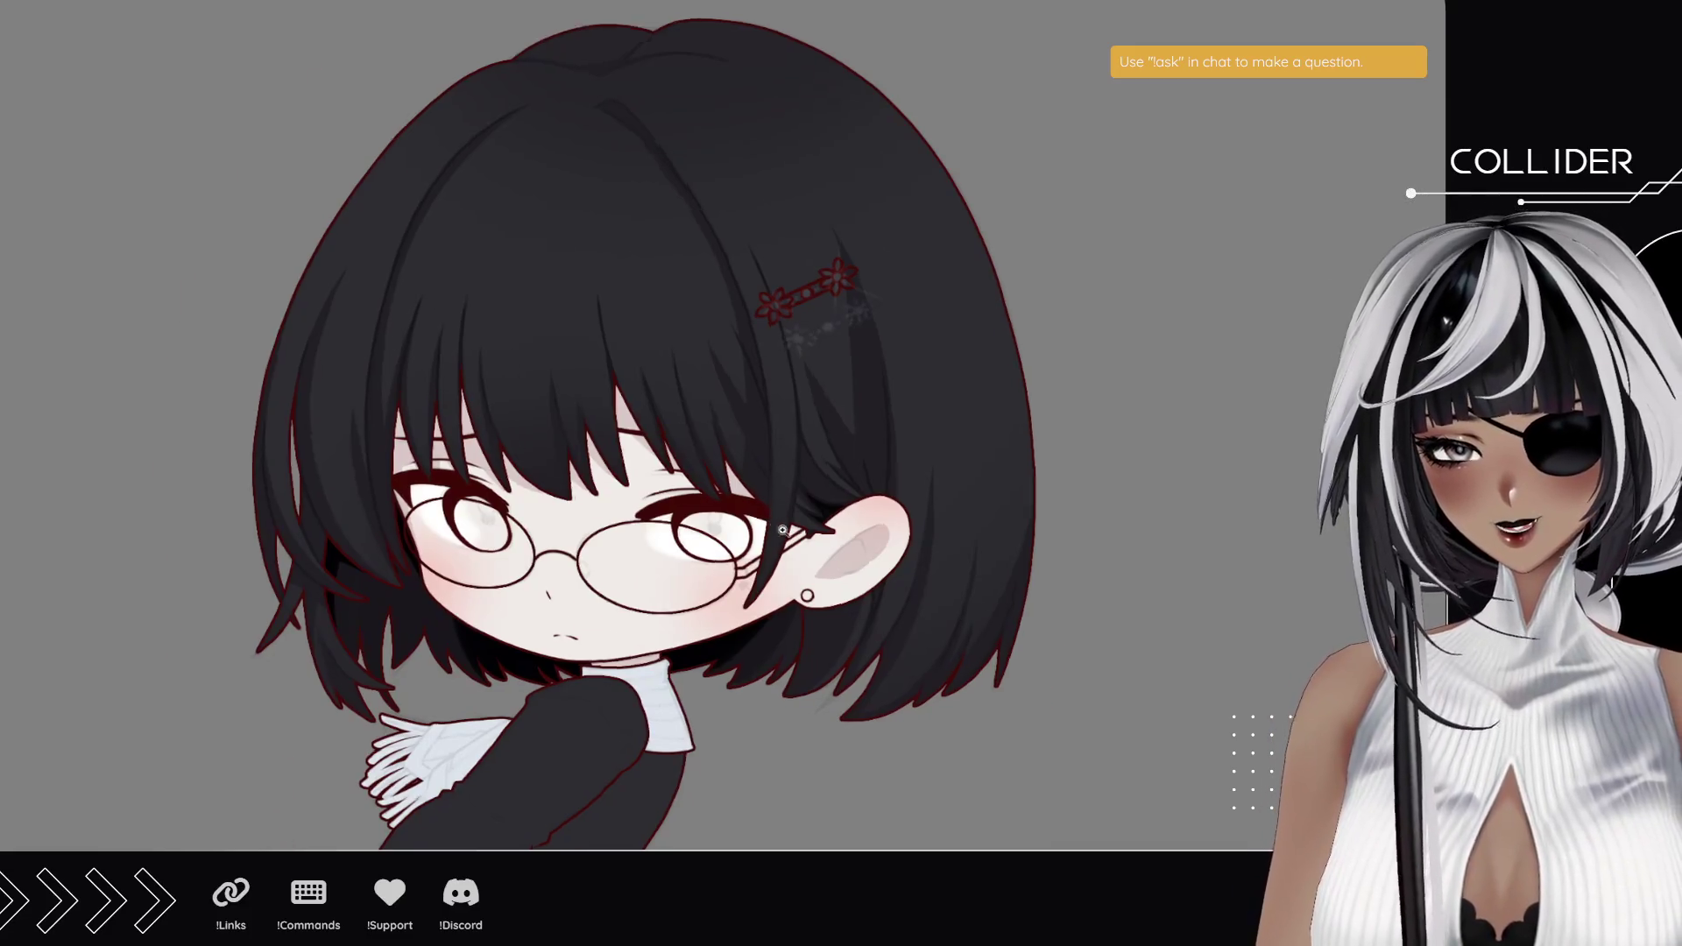
pyautogui.click(782, 530)
pyautogui.moveTo(819, 450); pyautogui.dragTo(714, 422)
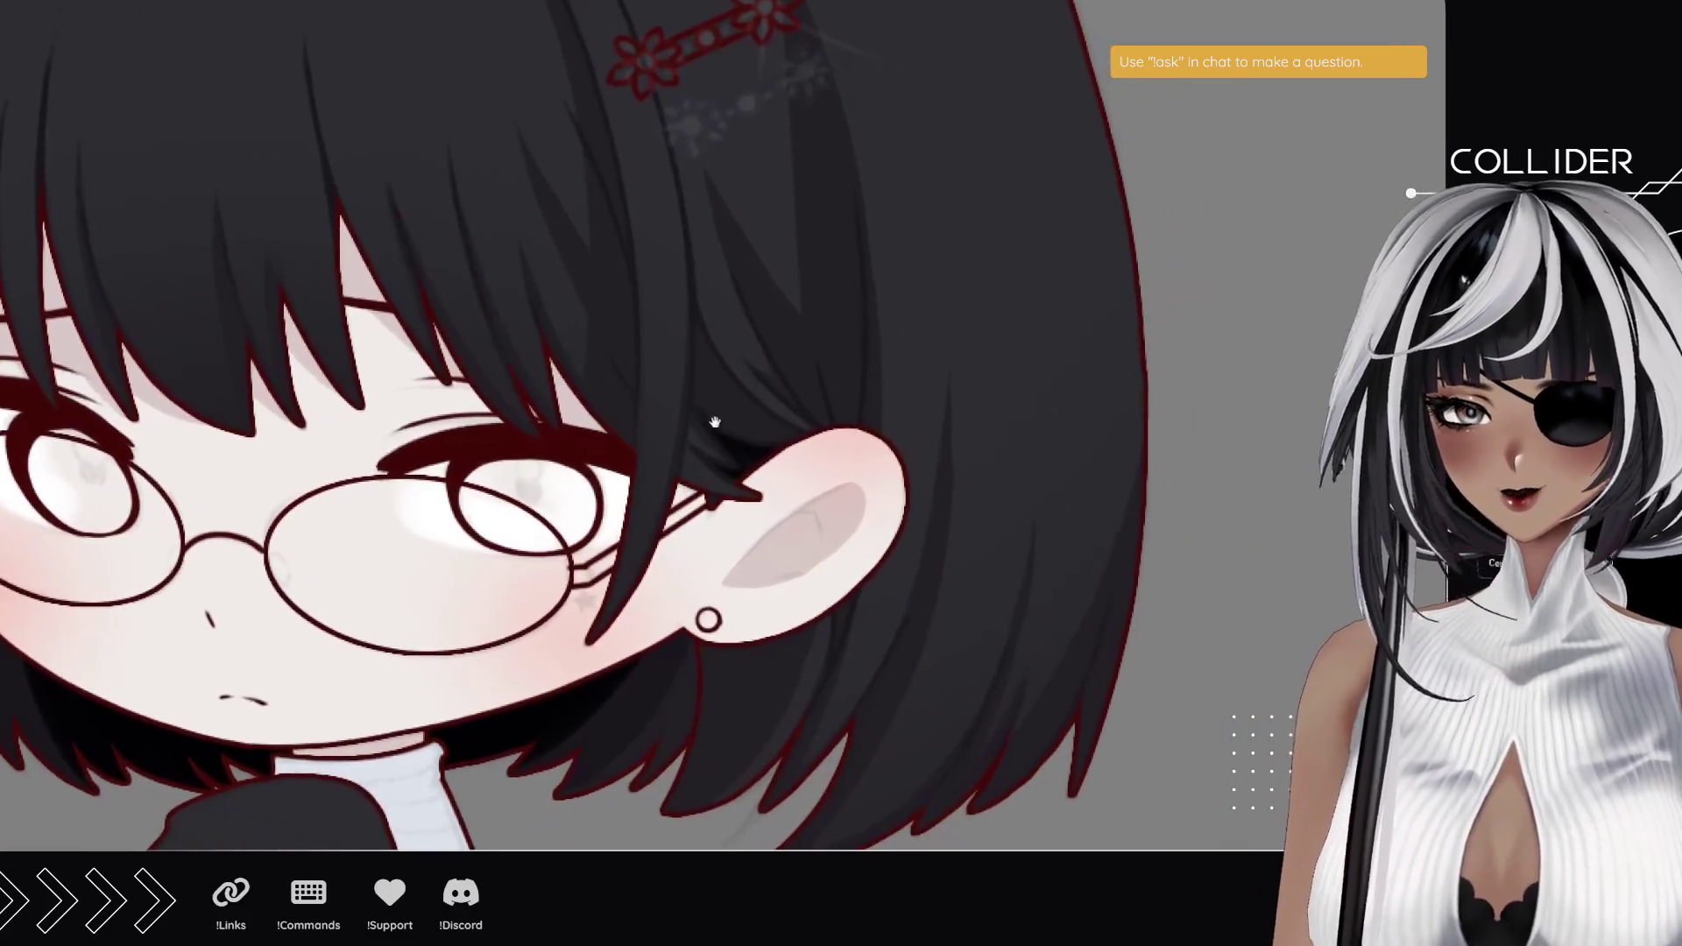
pyautogui.hotkey('ctrl', '0')
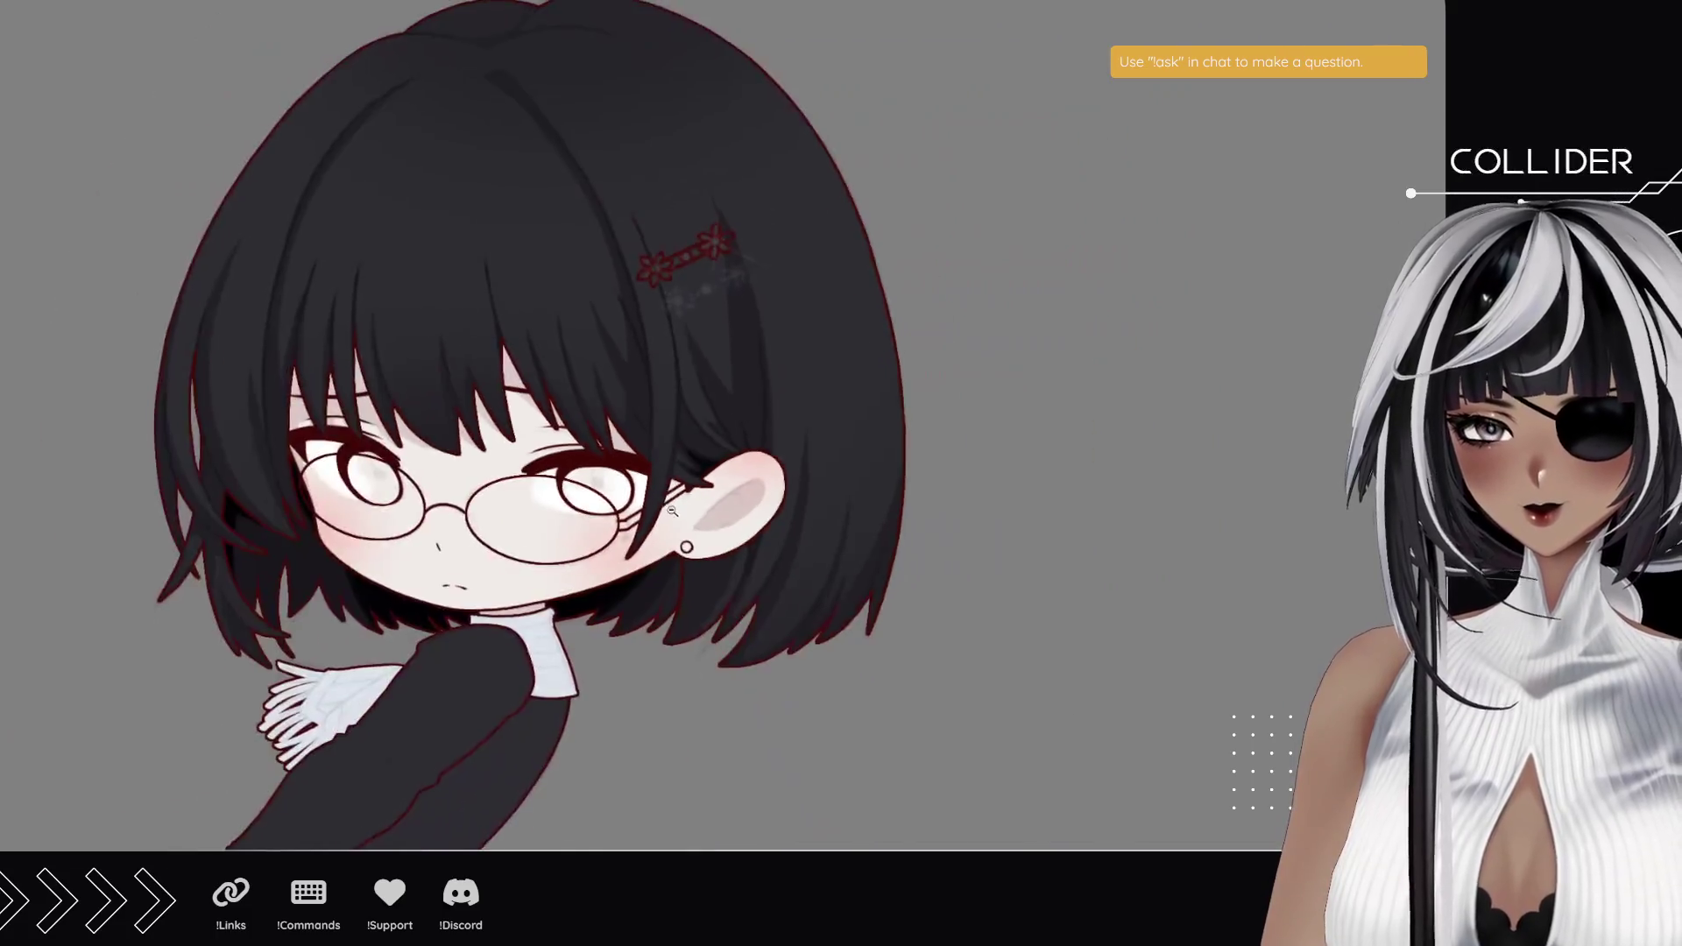
pyautogui.scroll(-3, 745, 526)
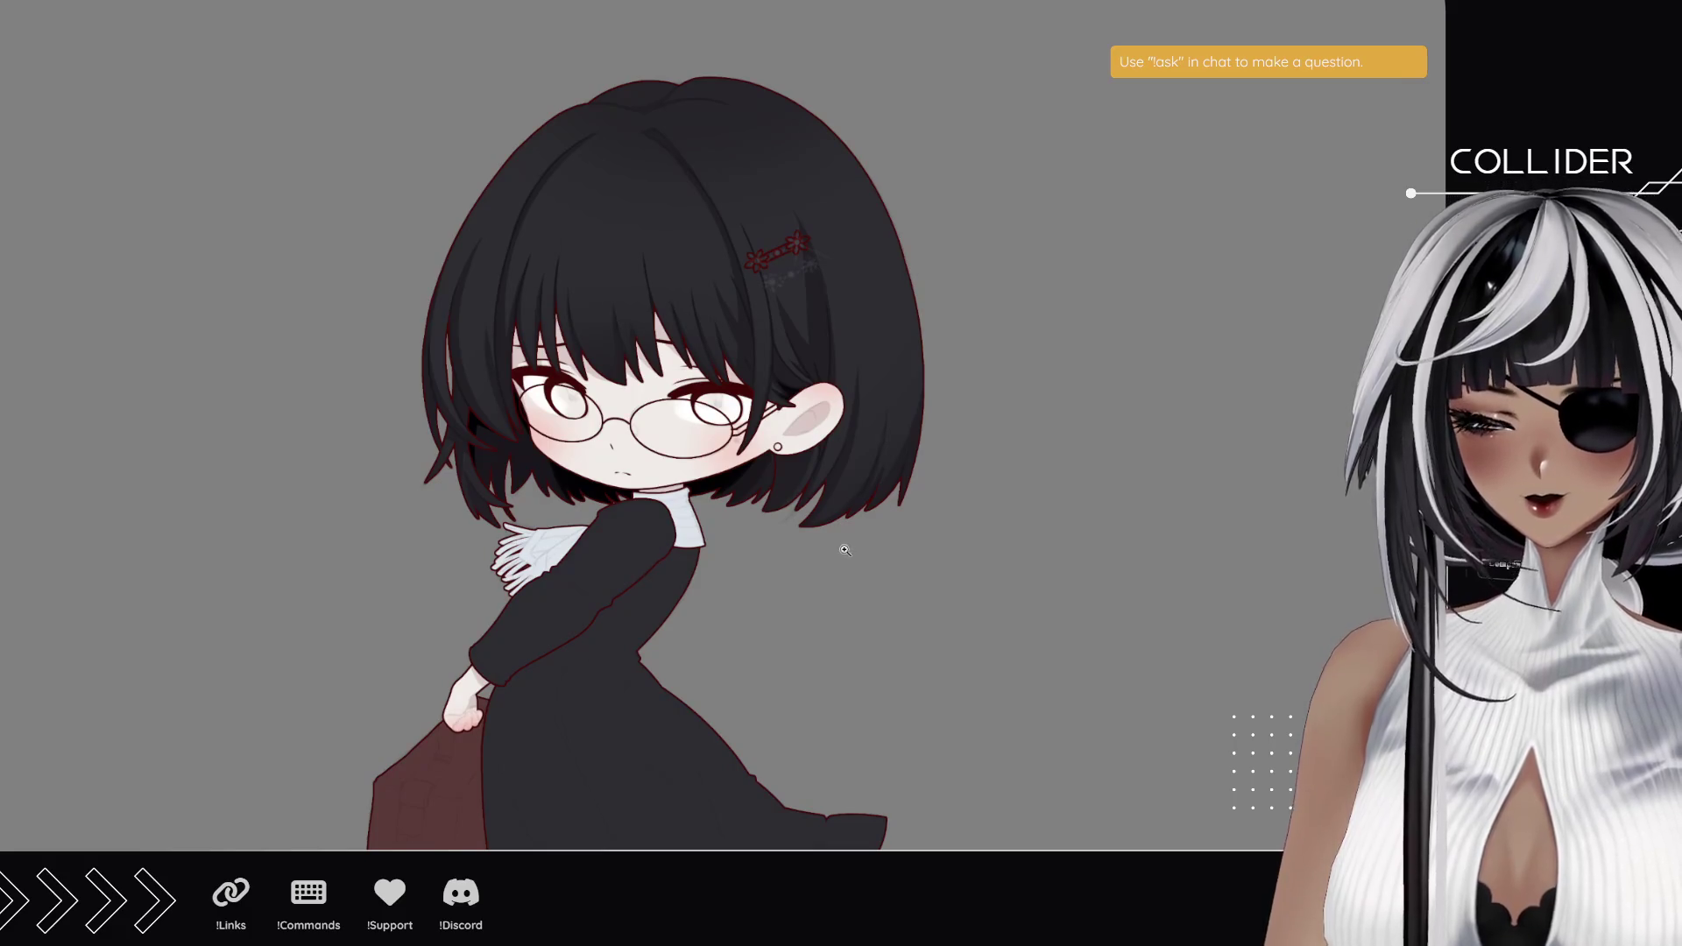
pyautogui.scroll(3, 569, 447)
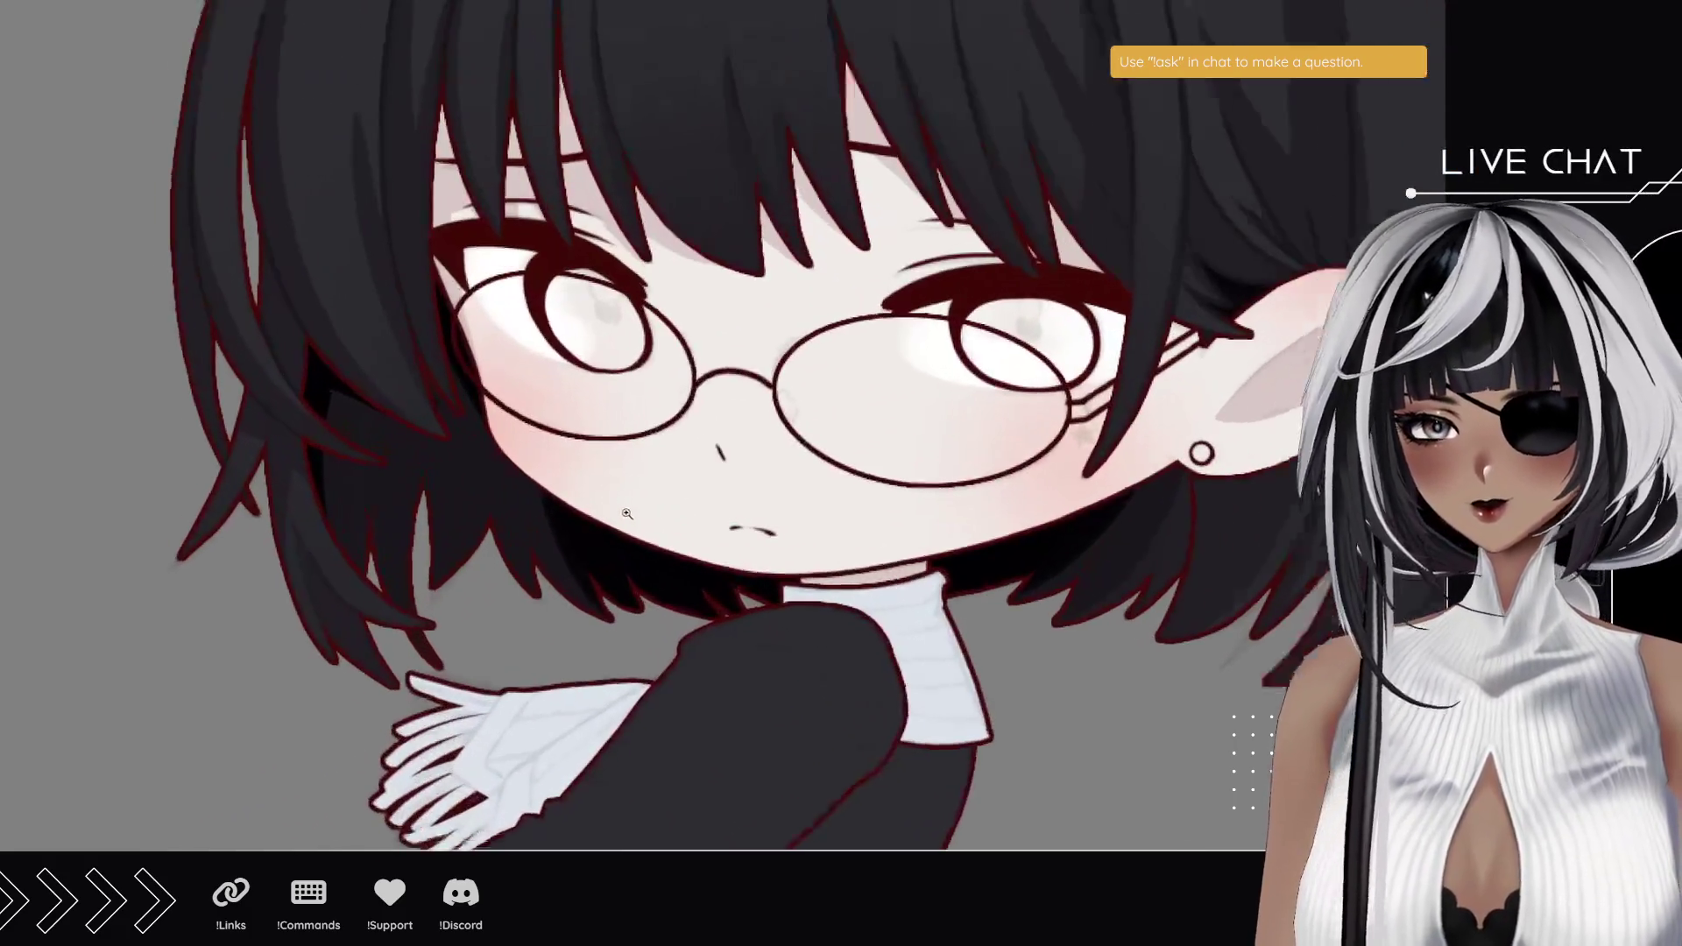
pyautogui.scroll(1, 628, 513)
pyautogui.moveTo(585, 462)
pyautogui.mouseDown()
pyautogui.moveTo(591, 526)
pyautogui.moveTo(591, 481)
pyautogui.mouseUp()
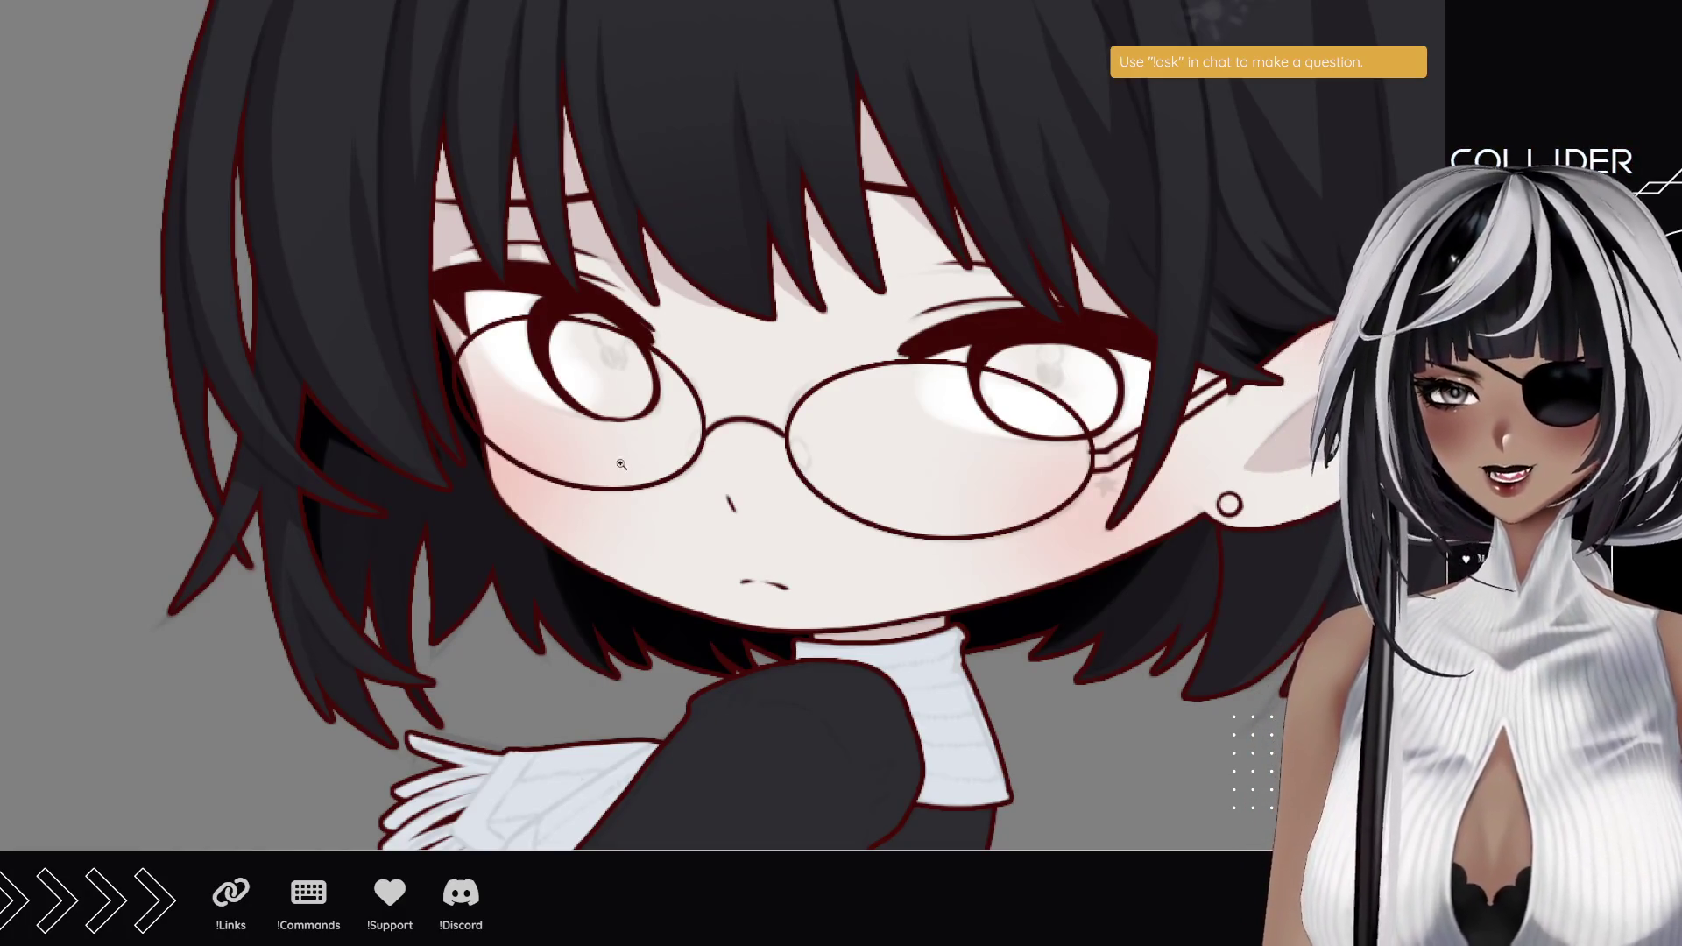
pyautogui.scroll(-3, 641, 420)
pyautogui.moveTo(699, 347)
pyautogui.mouseDown()
pyautogui.moveTo(624, 405)
pyautogui.moveTo(661, 331)
pyautogui.mouseUp()
pyautogui.moveTo(680, 435)
pyautogui.mouseDown()
pyautogui.moveTo(684, 346)
pyautogui.moveTo(652, 411)
pyautogui.moveTo(672, 197)
pyautogui.mouseUp()
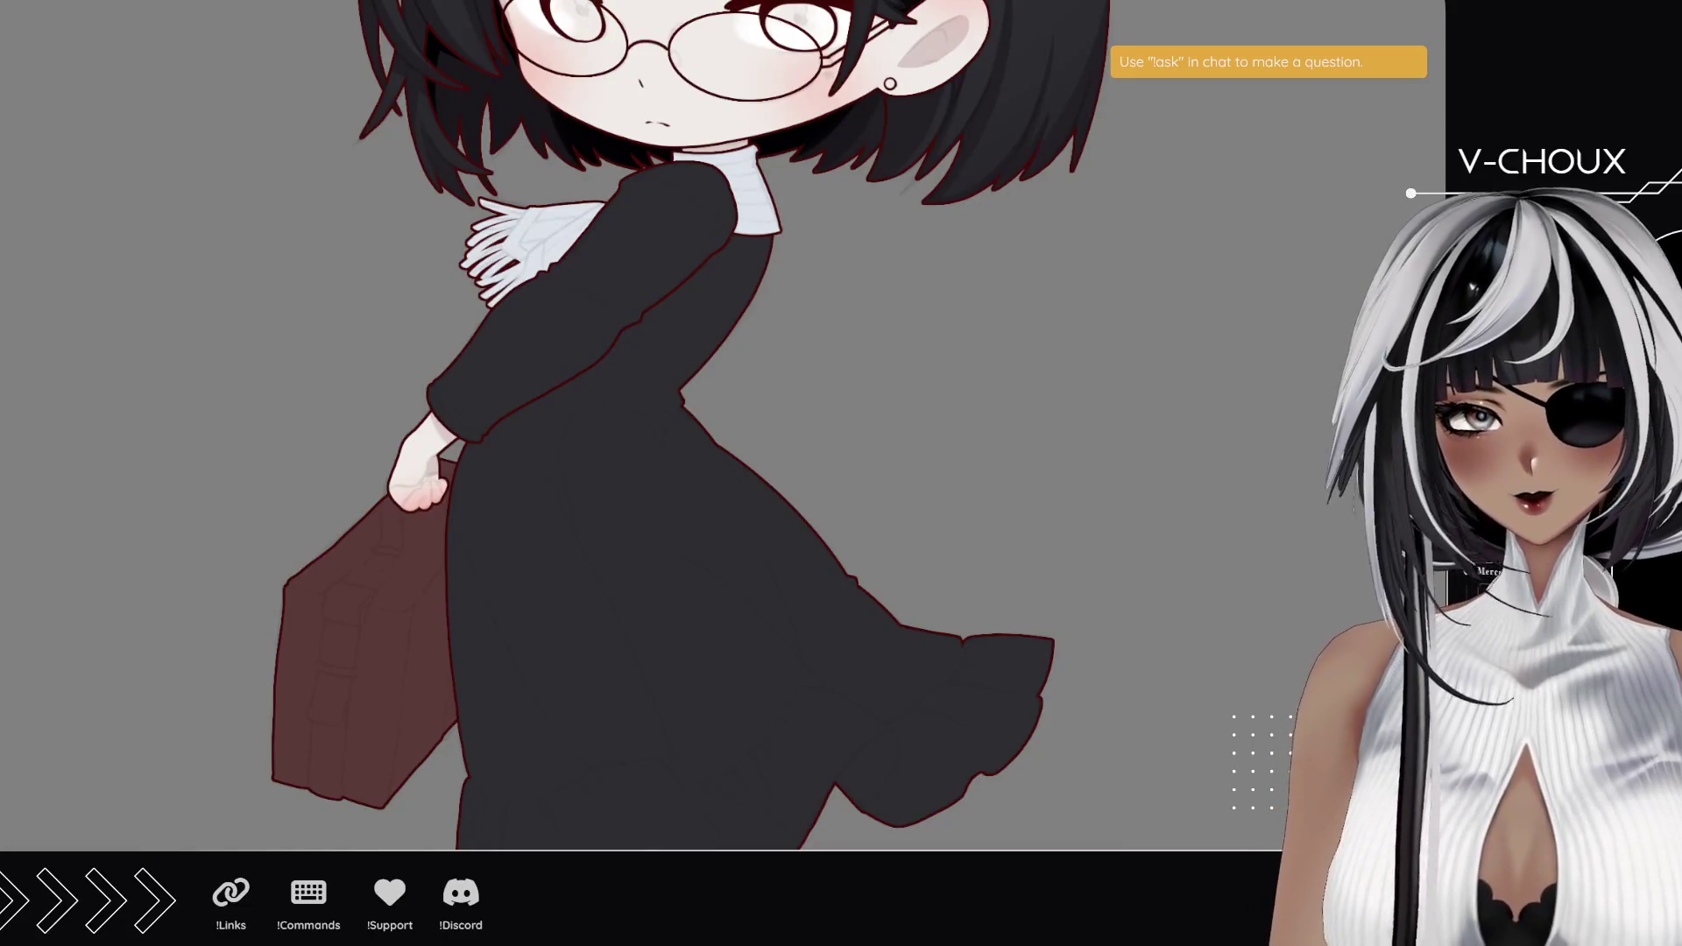
pyautogui.scroll(3, 1178, 737)
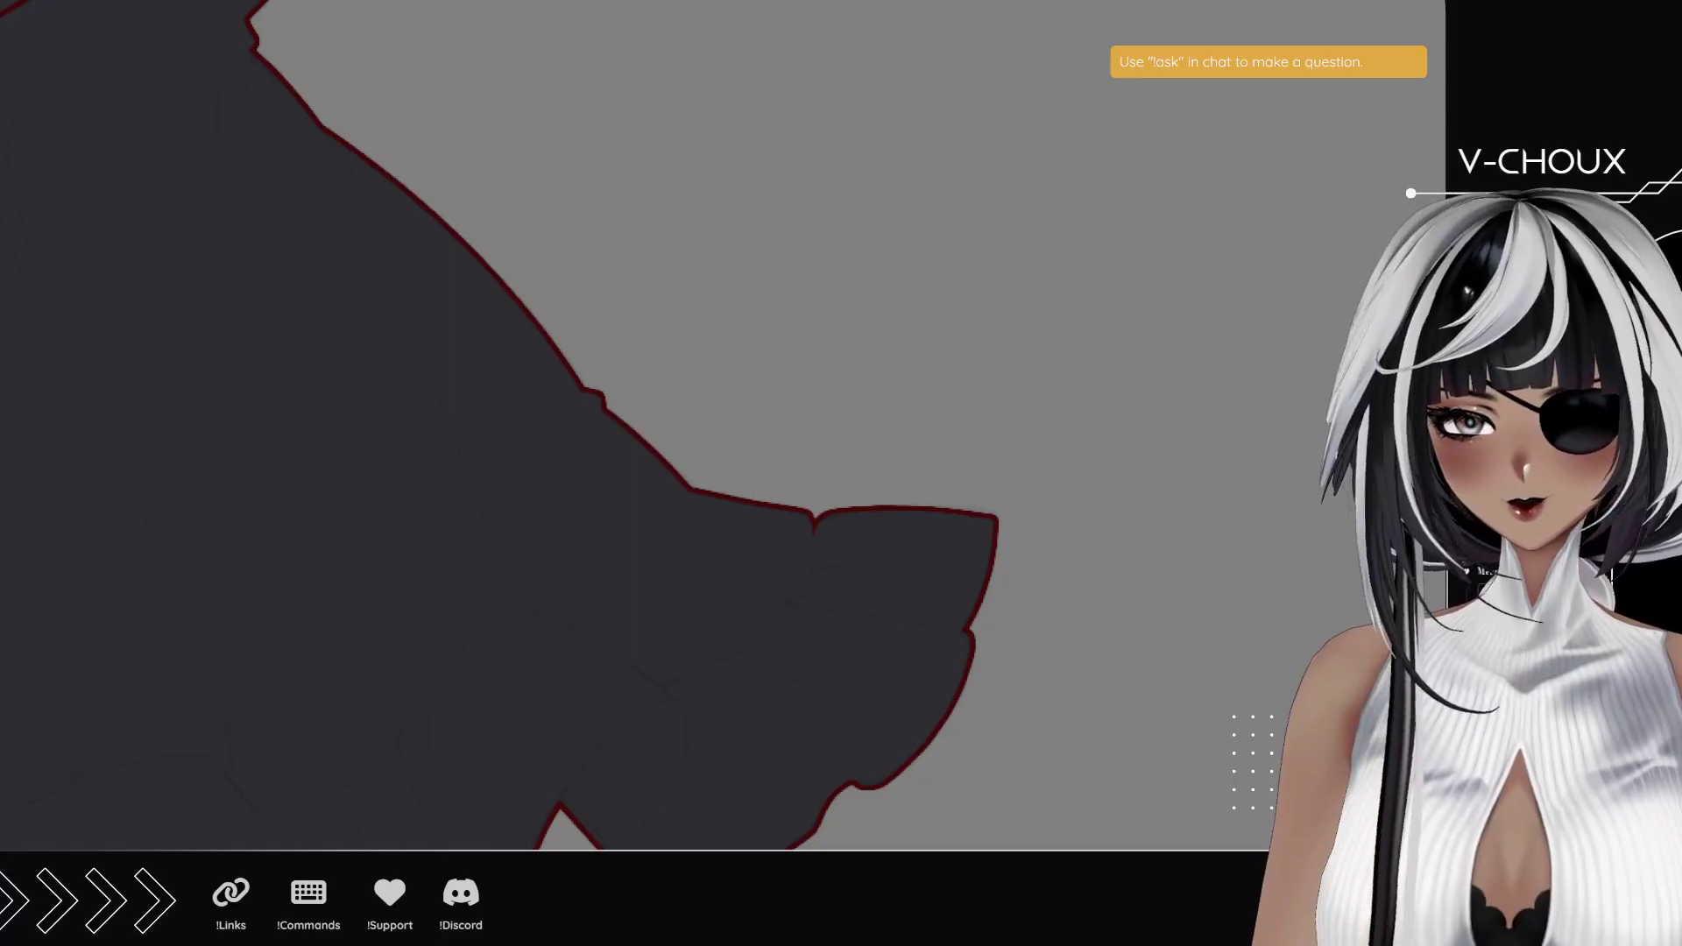
pyautogui.moveTo(296, 531); pyautogui.dragTo(931, 424)
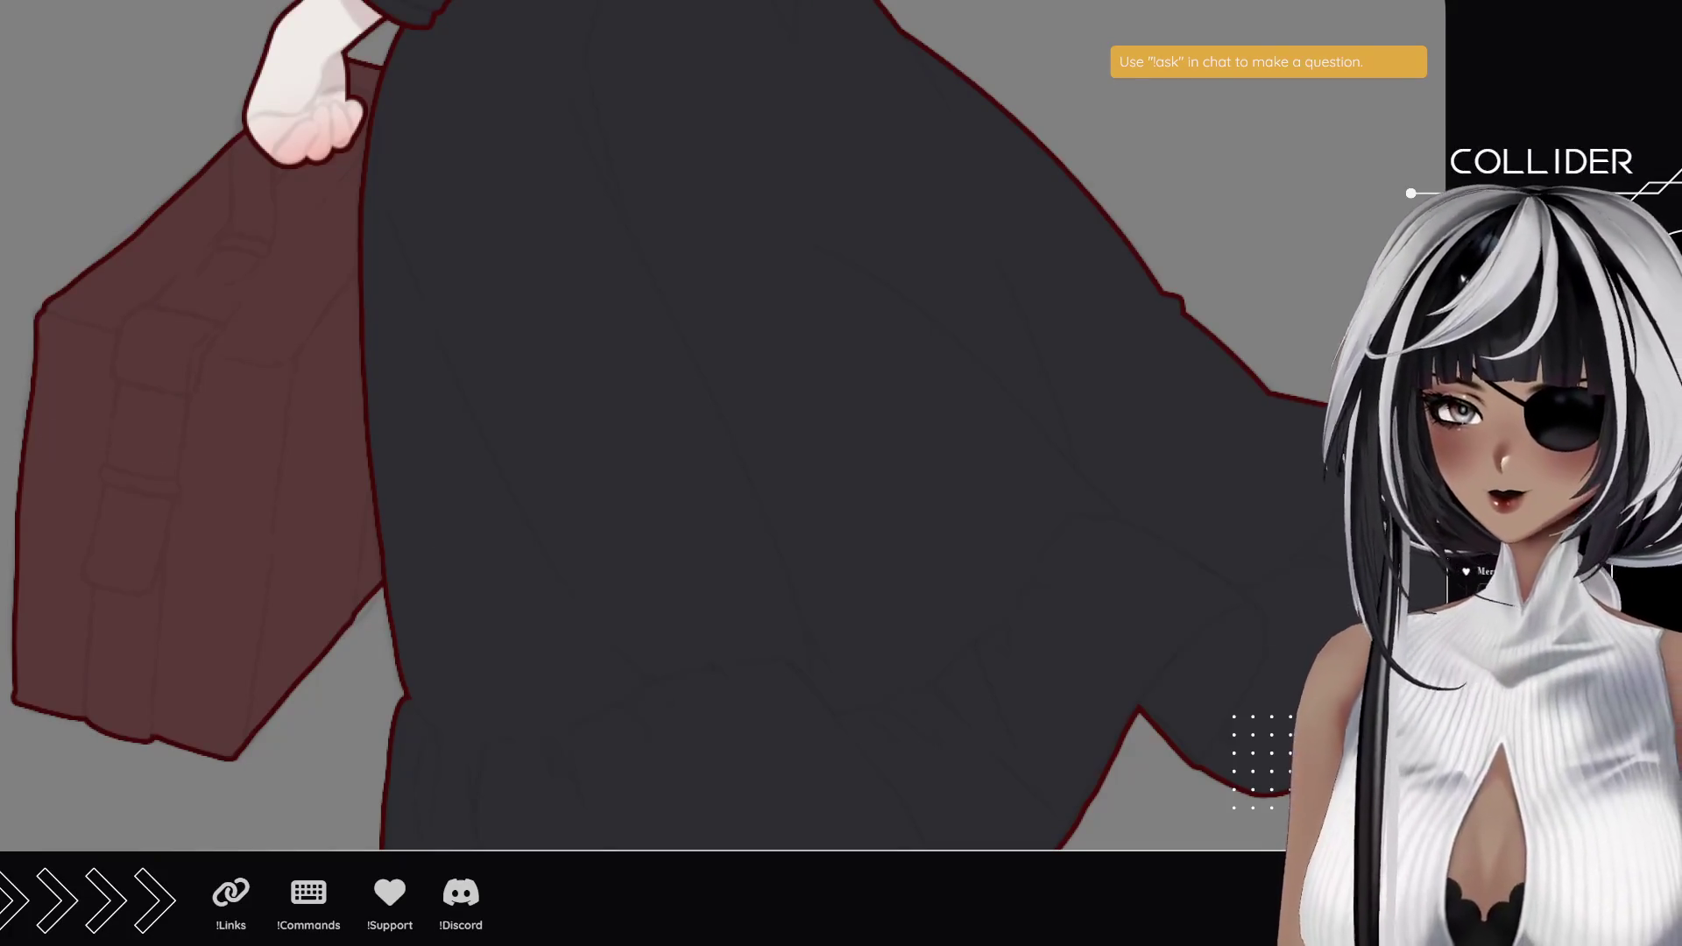
pyautogui.hotkey('ctrl', '-')
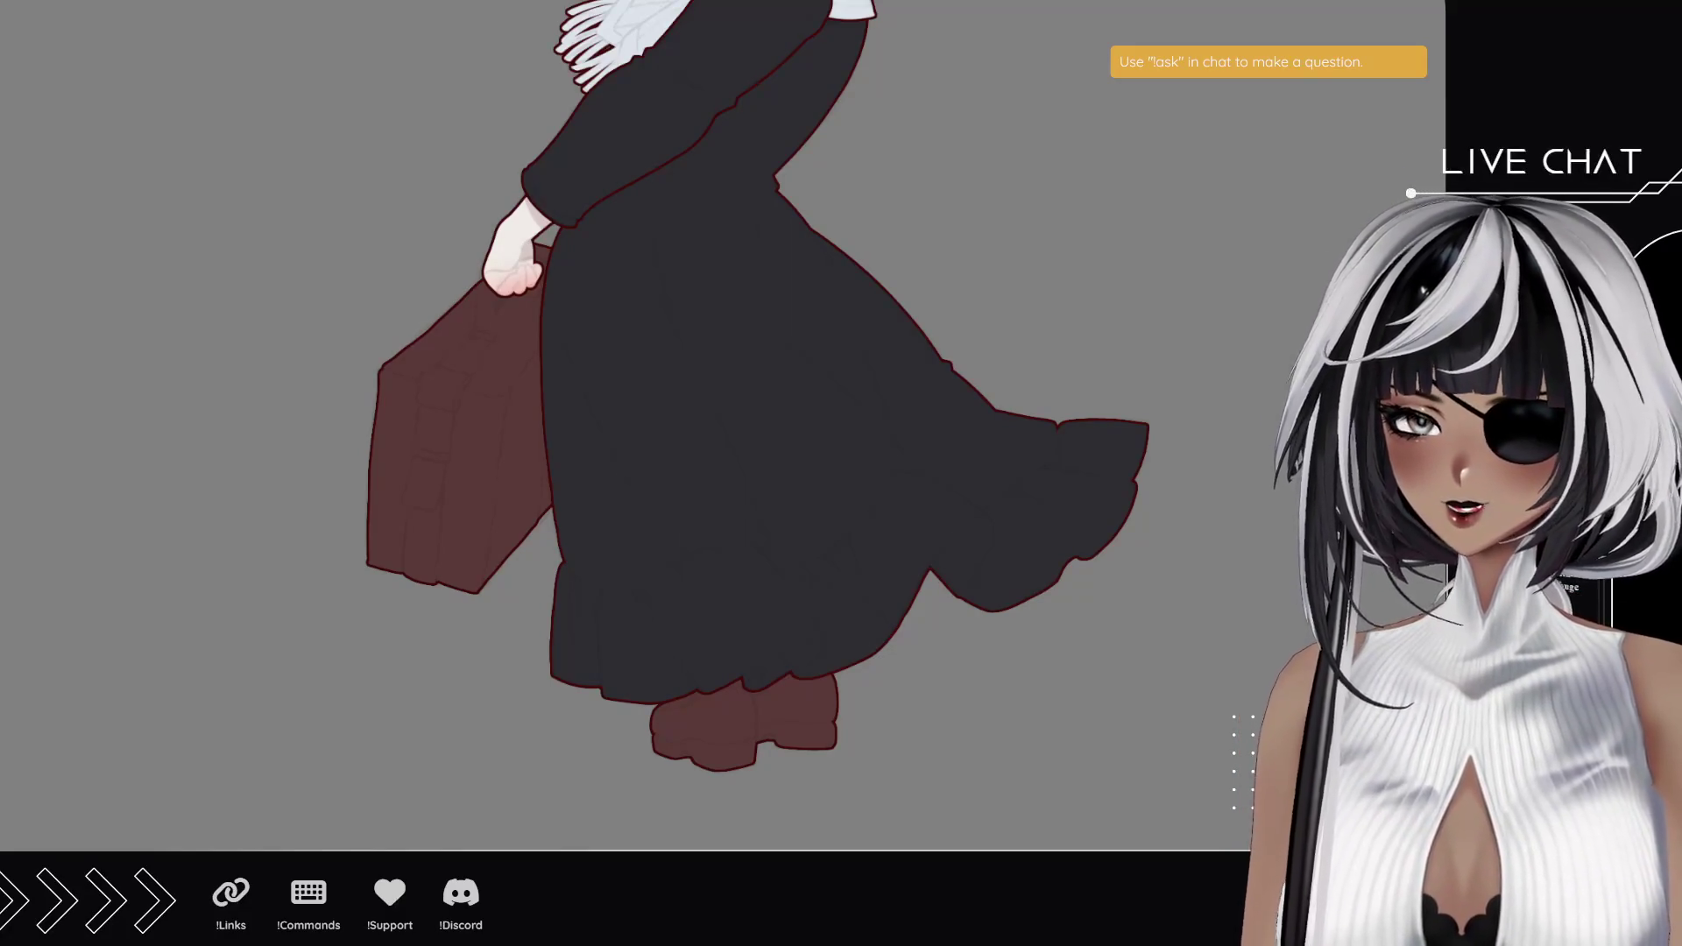
pyautogui.scroll(5, 600, 100)
# - Zoom and rotate onto the sleeve, then brush darker shading over the shoulder and upper sleeve
pyautogui.click(680, 225)
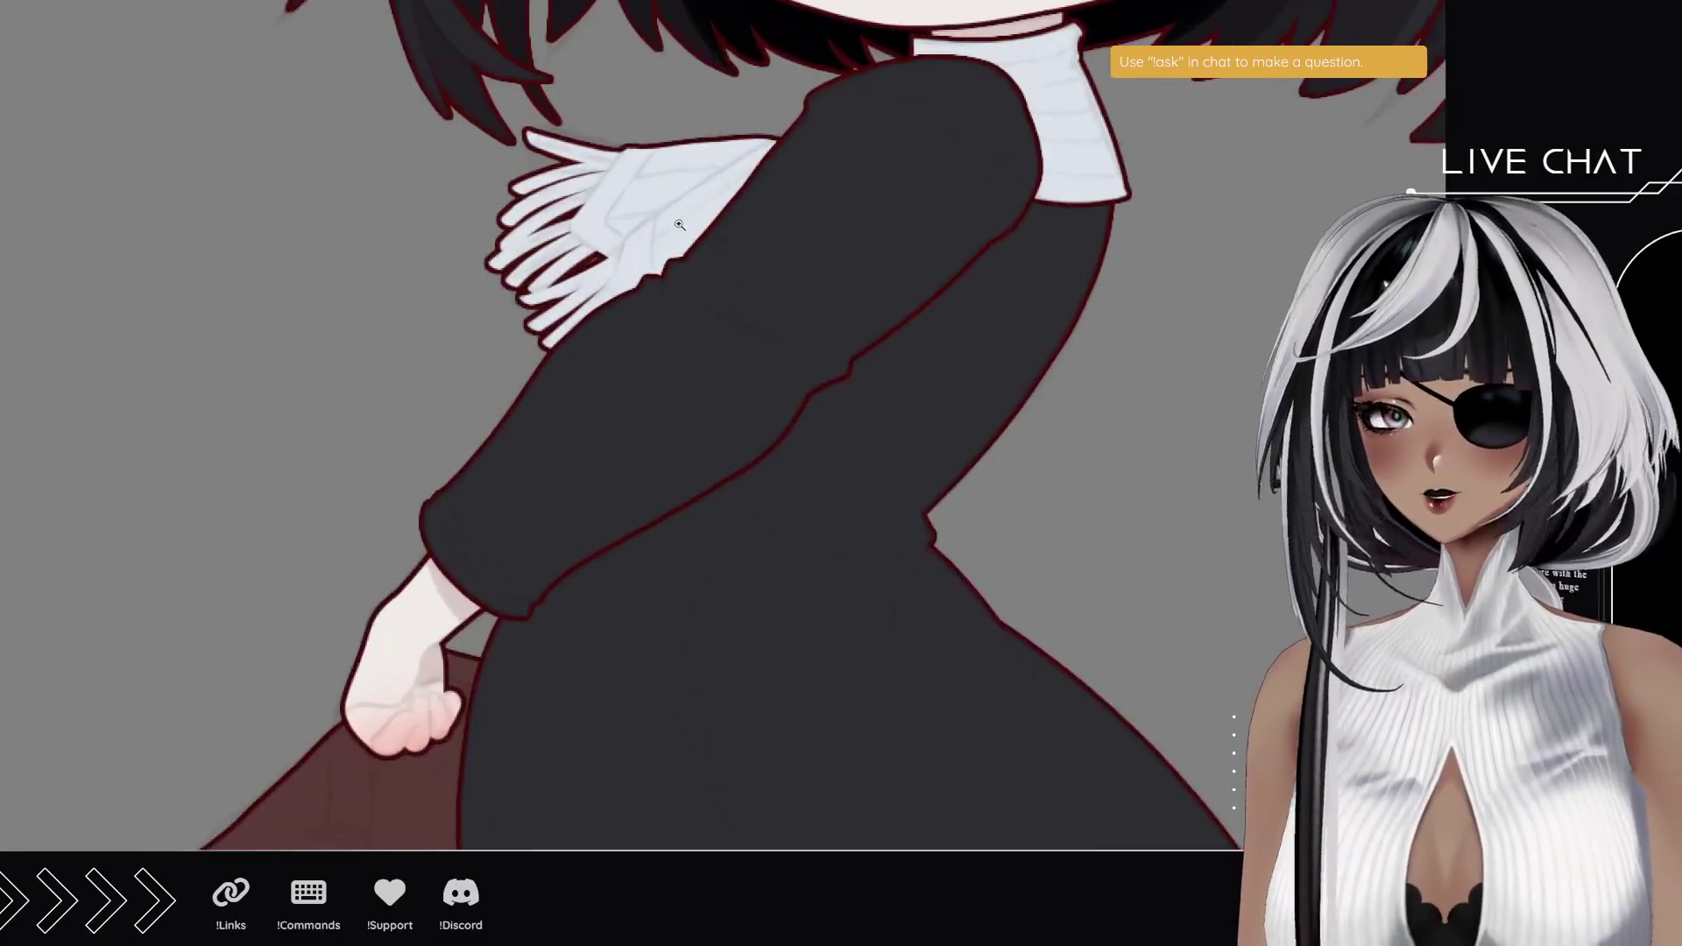
pyautogui.moveTo(208, 282)
pyautogui.mouseDown()
pyautogui.moveTo(263, 251)
pyautogui.moveTo(255, 444)
pyautogui.moveTo(282, 424)
pyautogui.mouseUp()
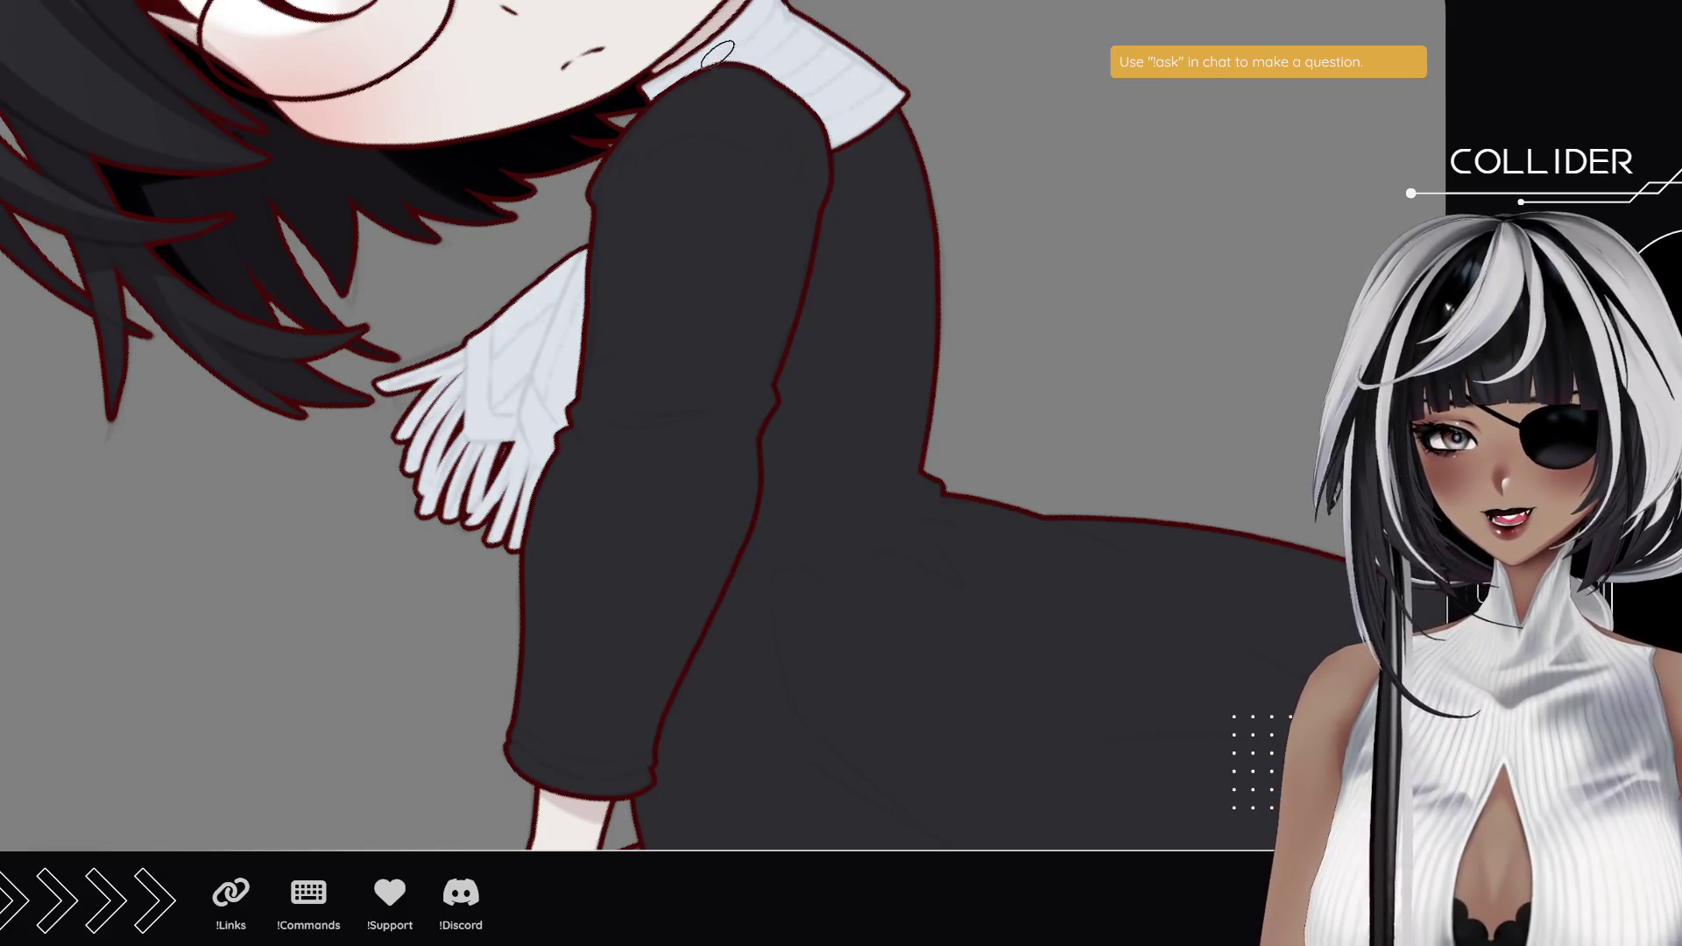
pyautogui.moveTo(786, 115); pyautogui.dragTo(819, 205)
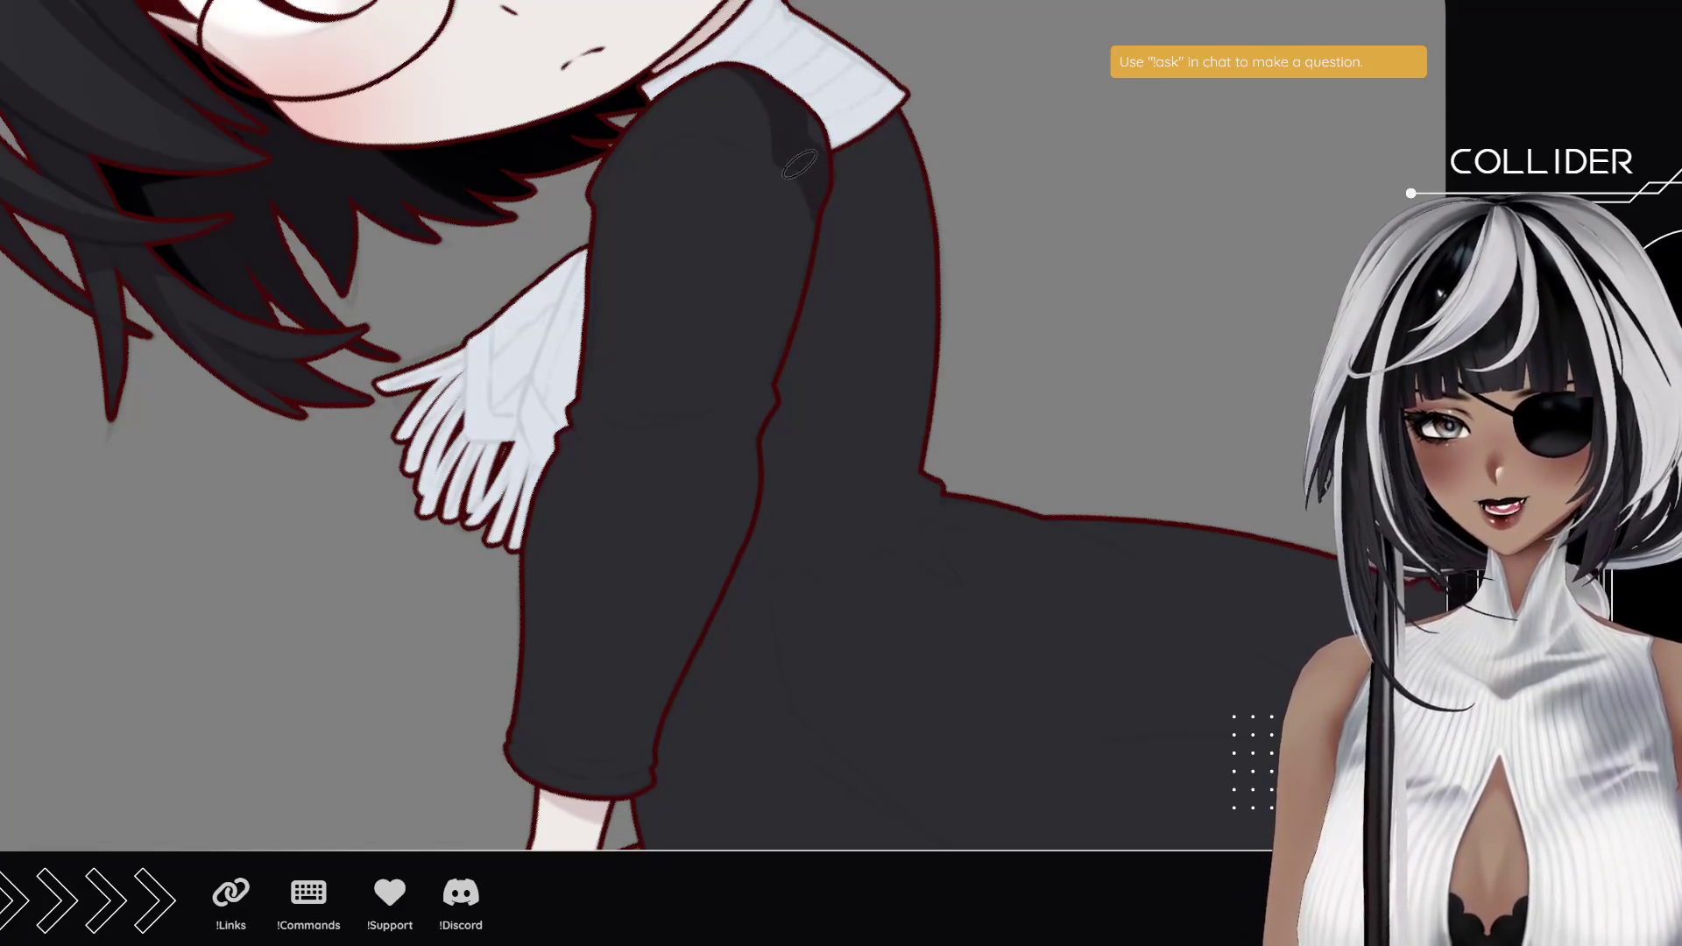
pyautogui.moveTo(793, 149); pyautogui.dragTo(819, 210)
pyautogui.moveTo(814, 97); pyautogui.dragTo(799, 216)
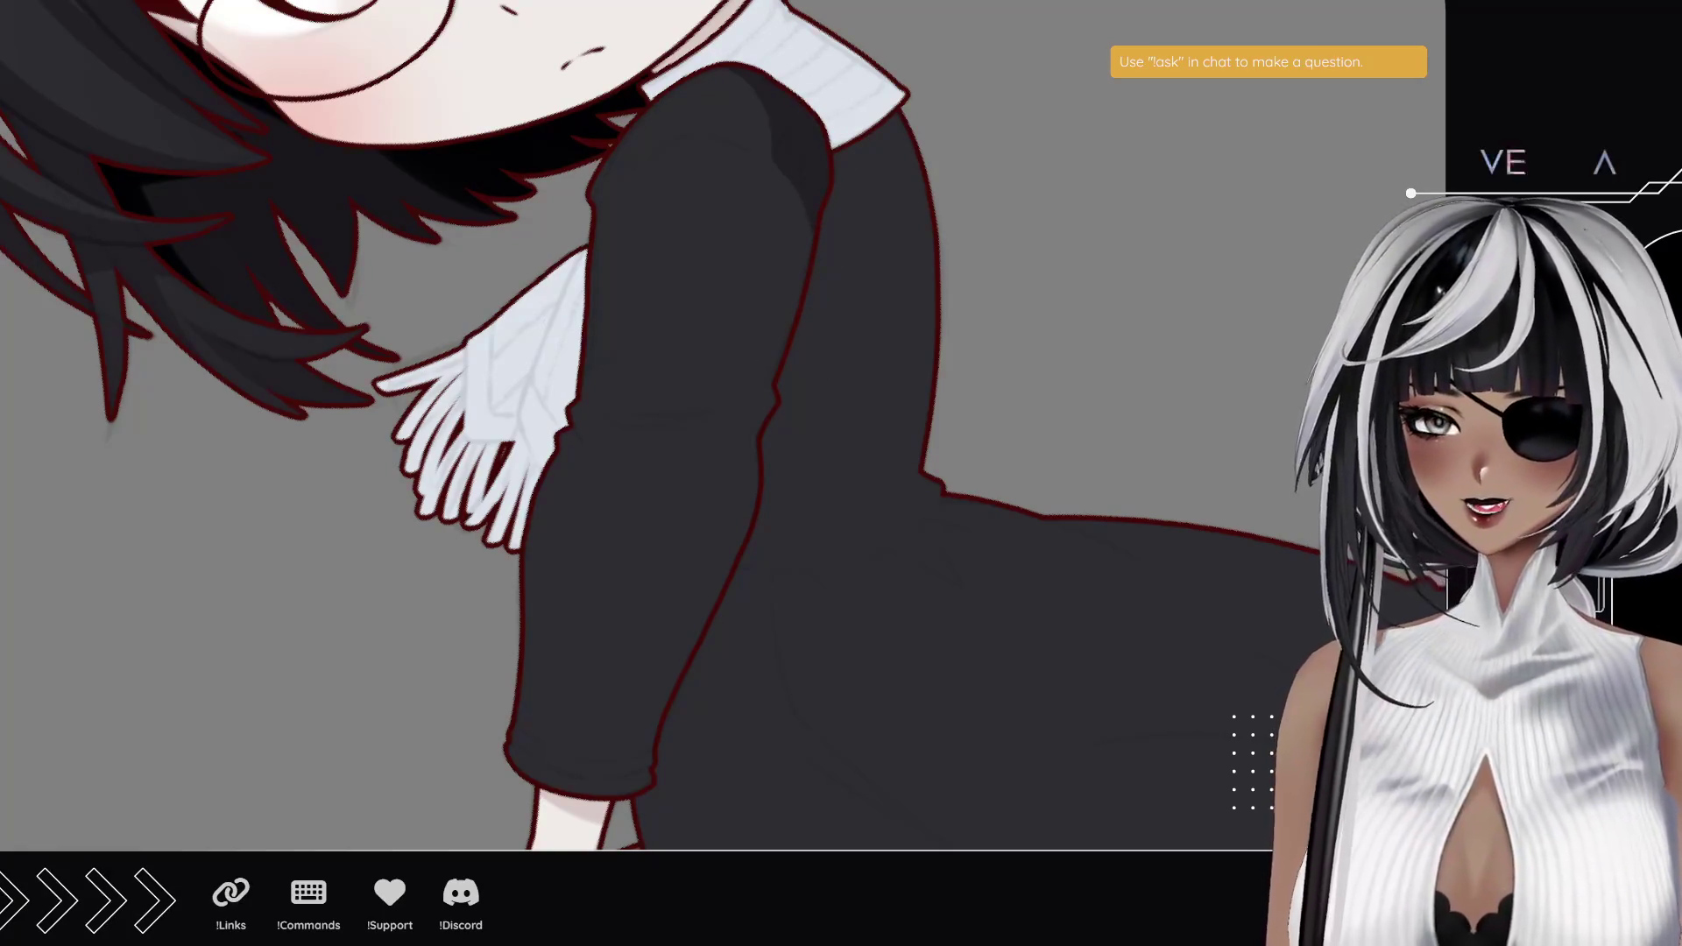
pyautogui.moveTo(379, 145); pyautogui.dragTo(665, 595)
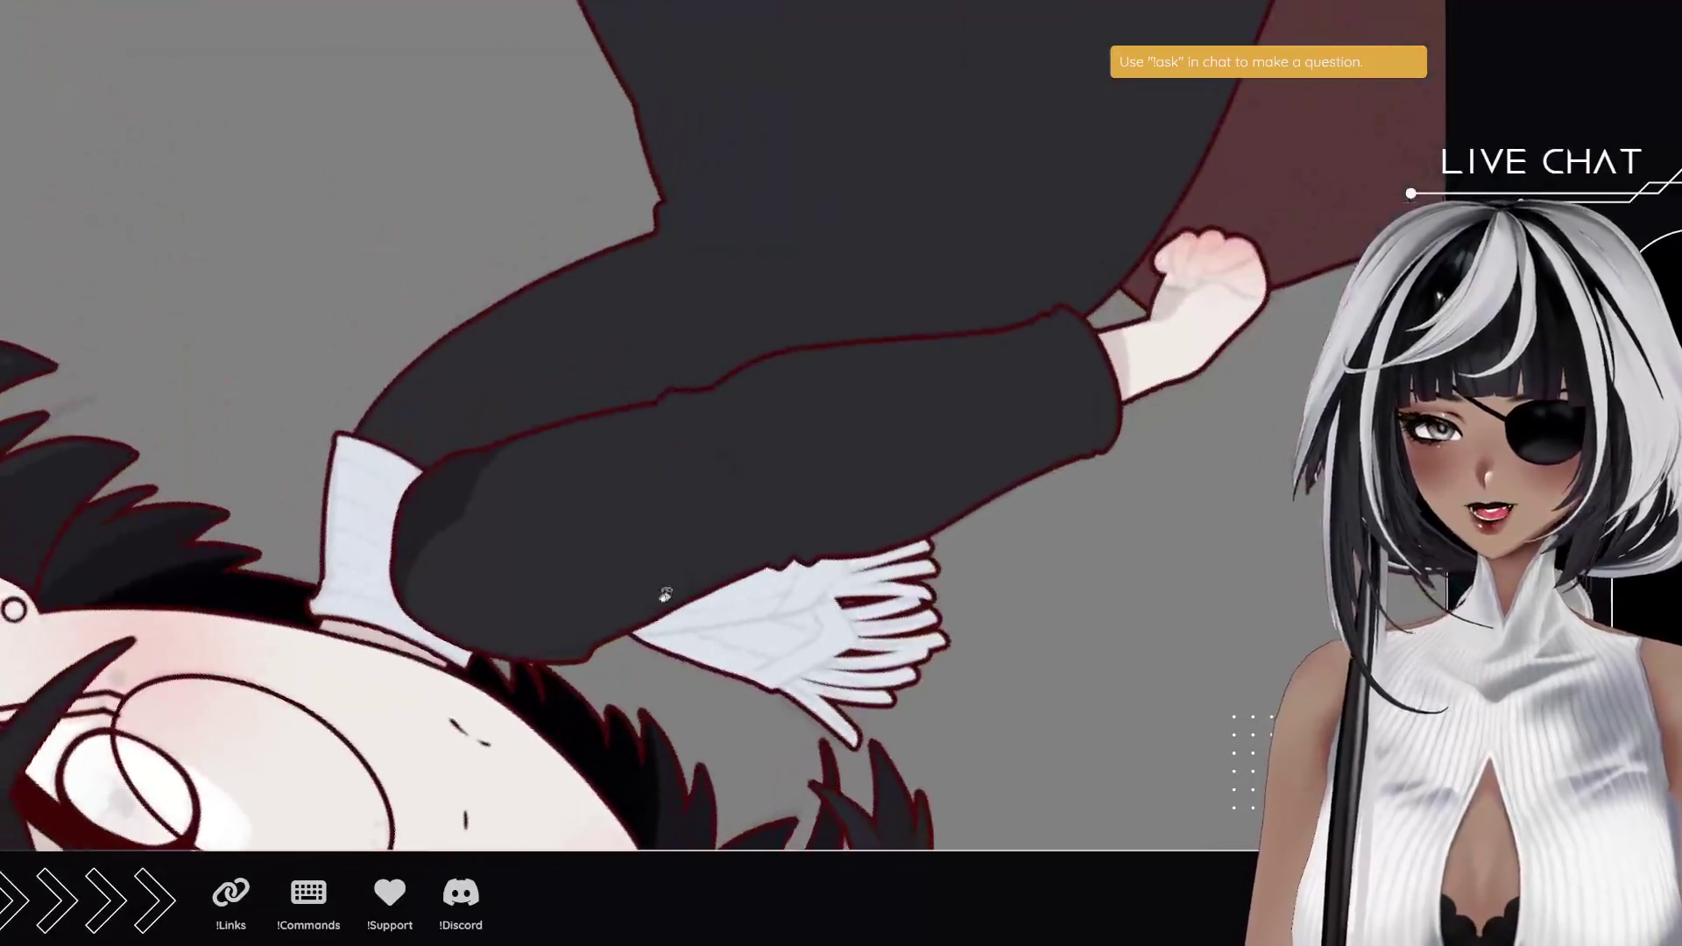
# - Bring the view back upright and paint a dark stroke down the sleeve toward the cuff
pyautogui.moveTo(587, 409); pyautogui.dragTo(459, 308)
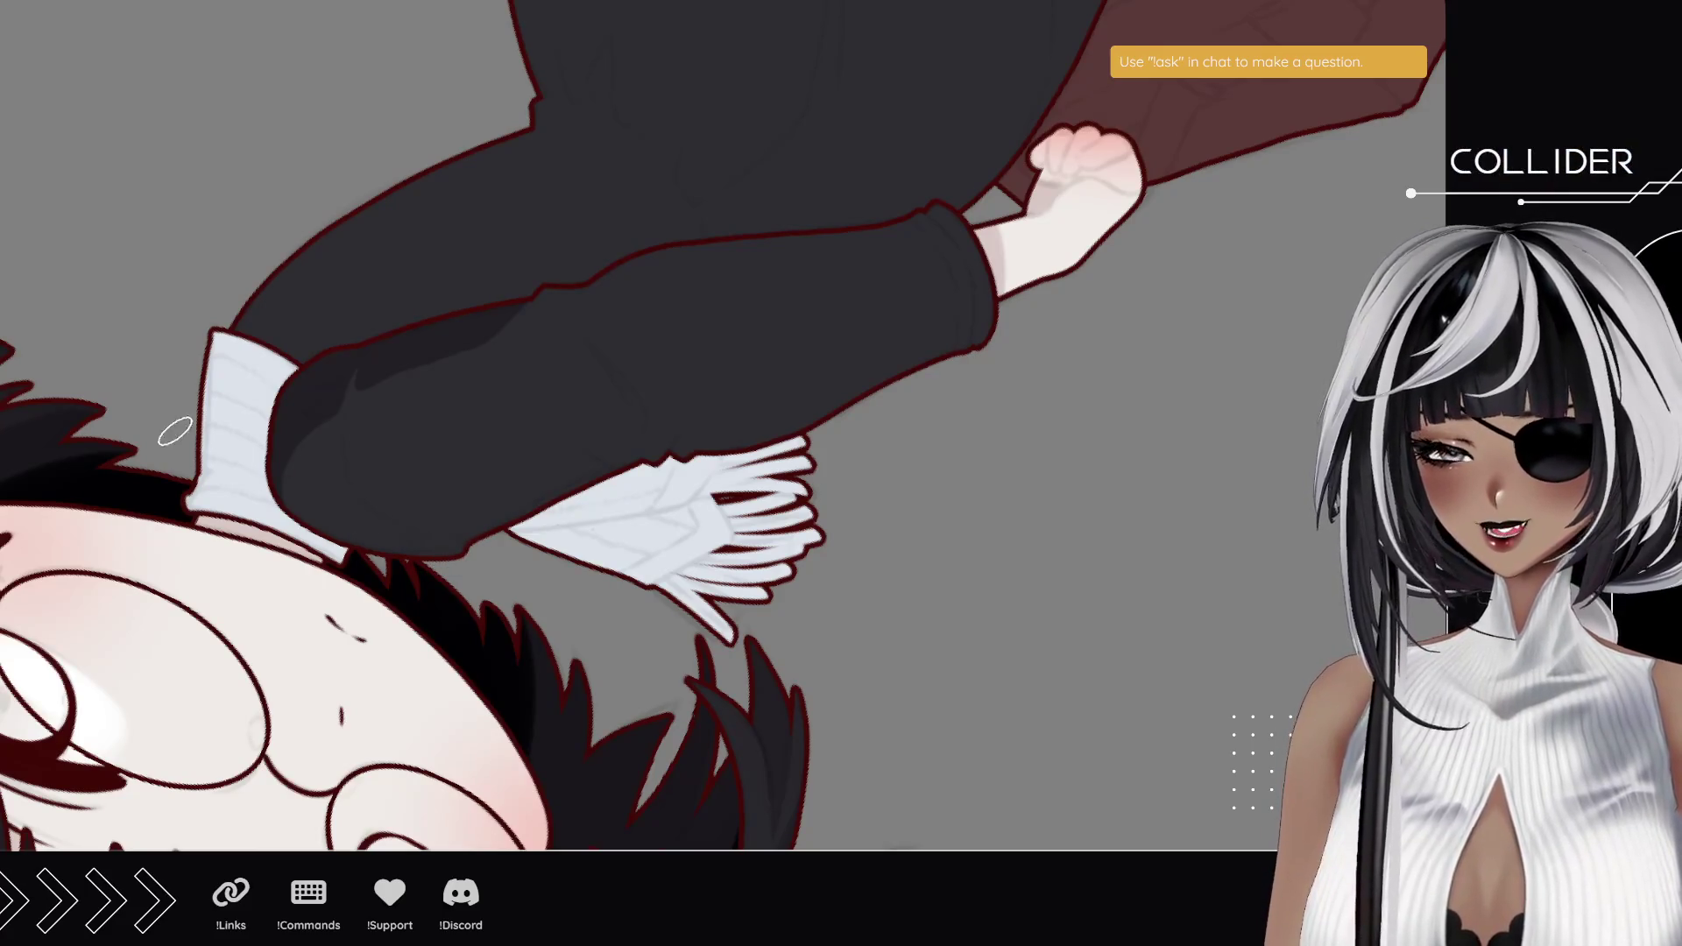
pyautogui.press('5')
pyautogui.moveTo(589, 428); pyautogui.dragTo(526, 346)
pyautogui.moveTo(179, 237)
pyautogui.mouseDown()
pyautogui.moveTo(176, 429)
pyautogui.moveTo(51, 177)
pyautogui.mouseUp()
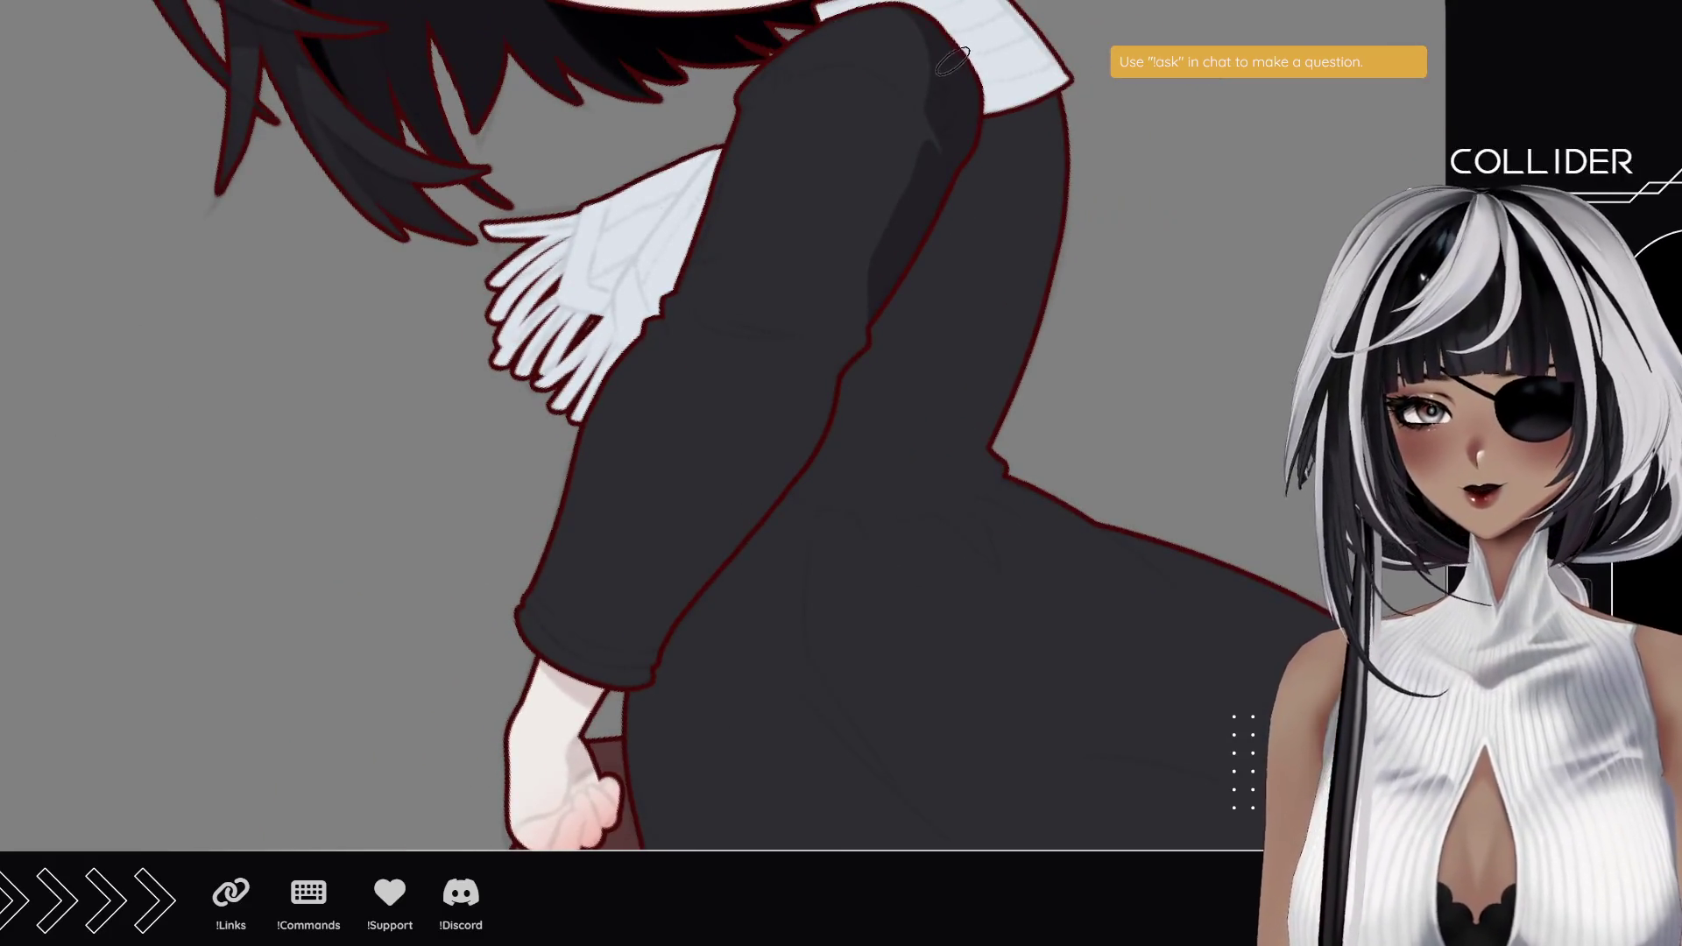
pyautogui.moveTo(936, 104)
pyautogui.mouseDown()
pyautogui.moveTo(891, 232)
pyautogui.moveTo(831, 317)
pyautogui.moveTo(829, 394)
pyautogui.moveTo(684, 606)
pyautogui.mouseUp()
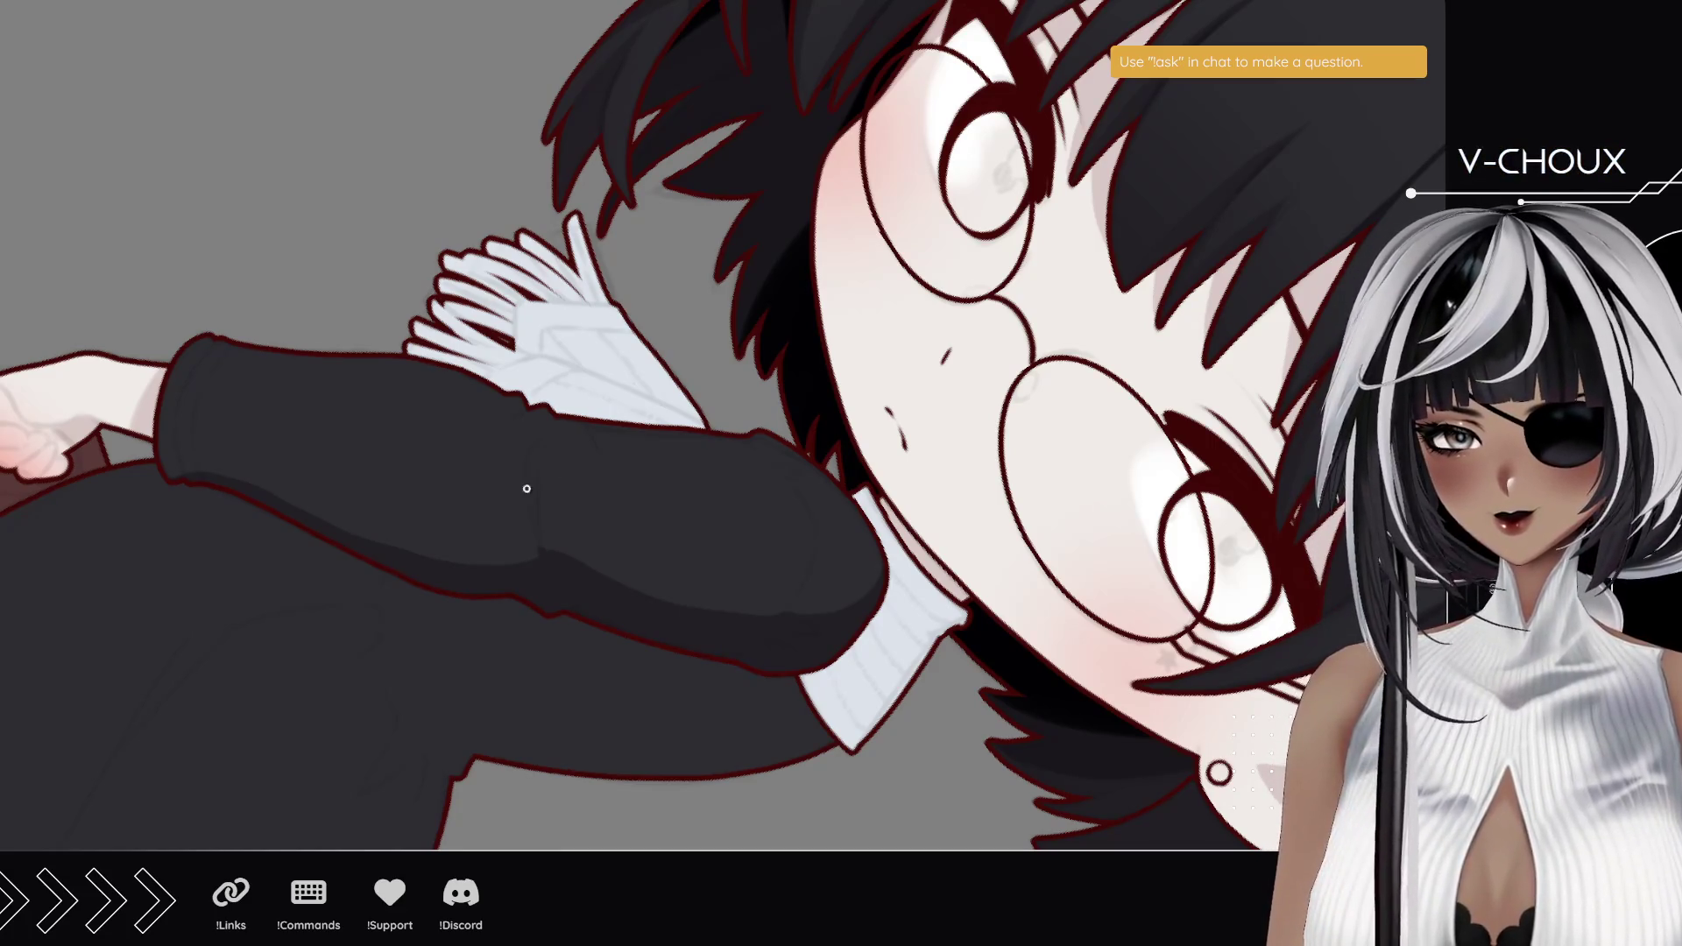
# - Paint dark shading strokes along the sleeve cuff's inner edge and extend them upward
pyautogui.moveTo(541, 554); pyautogui.dragTo(536, 480)
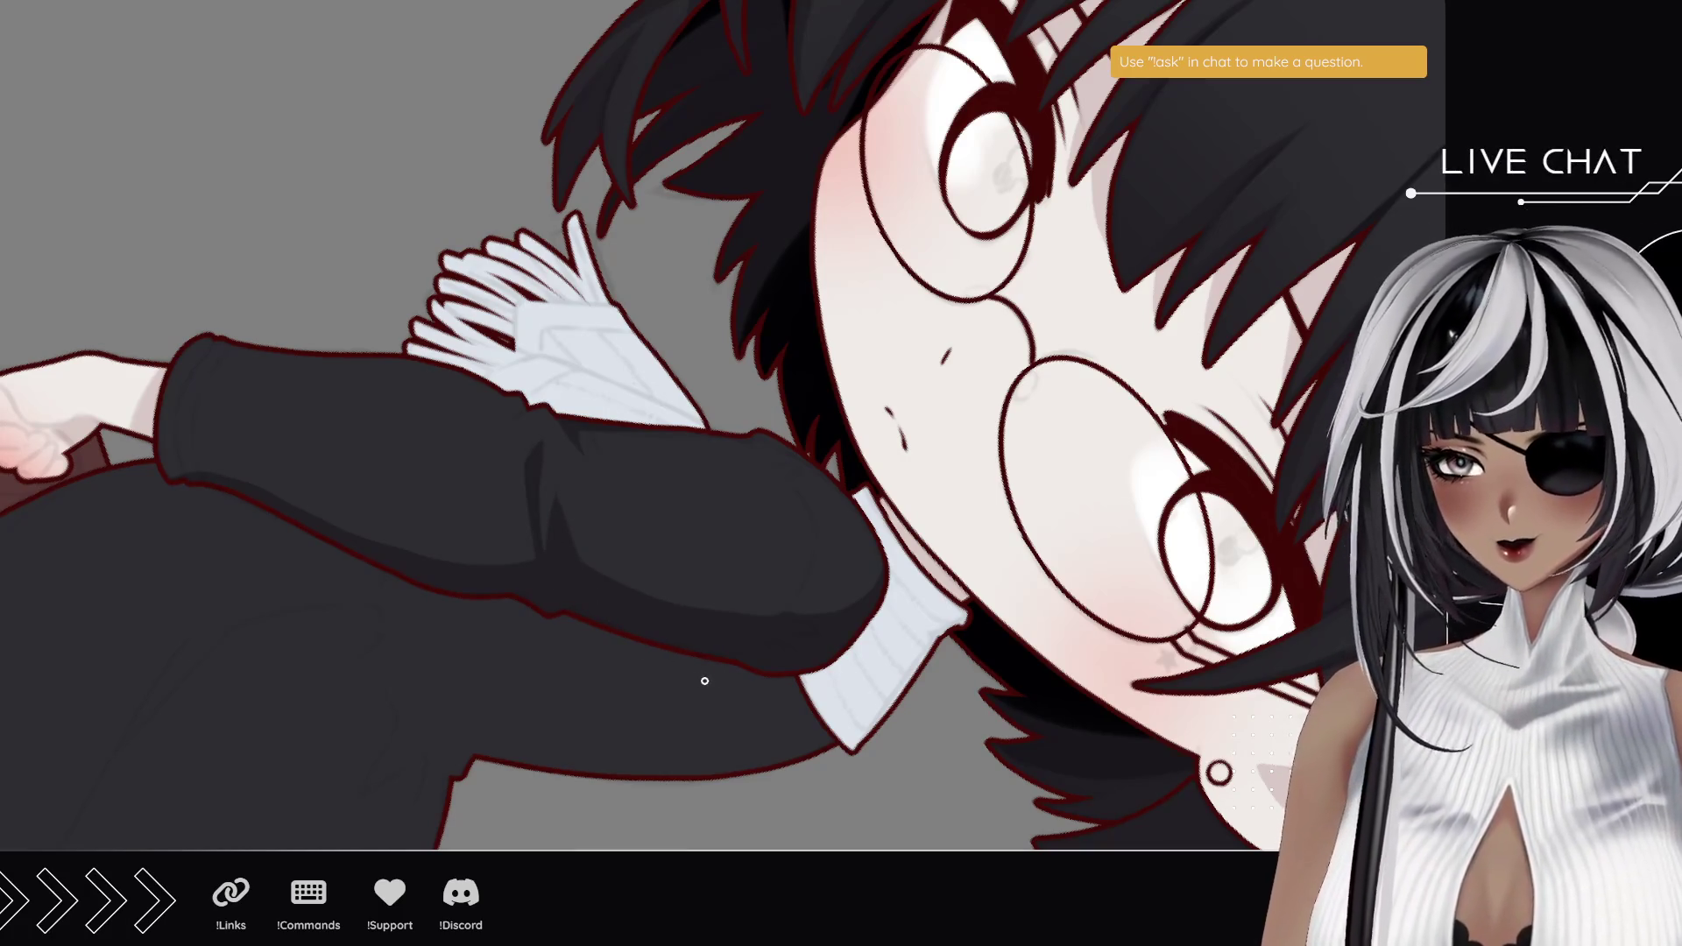
pyautogui.moveTo(470, 642)
pyautogui.mouseDown()
pyautogui.moveTo(627, 590)
pyautogui.moveTo(594, 631)
pyautogui.mouseUp()
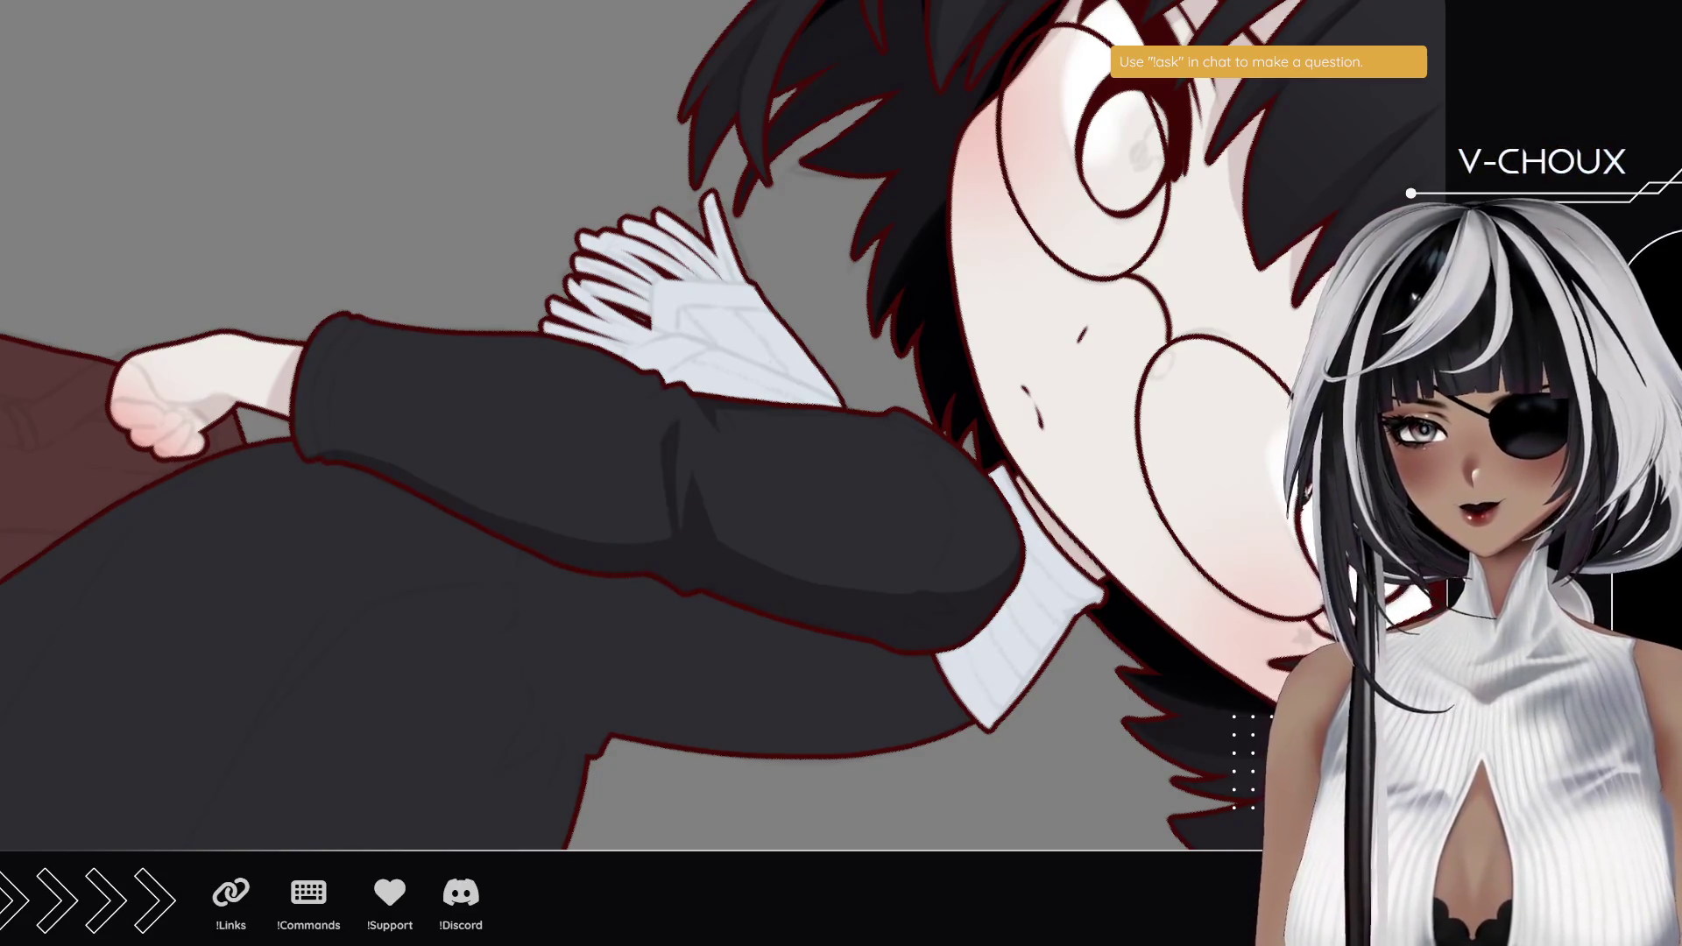
pyautogui.moveTo(289, 454)
pyautogui.mouseDown()
pyautogui.moveTo(324, 432)
pyautogui.moveTo(359, 462)
pyautogui.moveTo(429, 458)
pyautogui.moveTo(485, 499)
pyautogui.mouseUp()
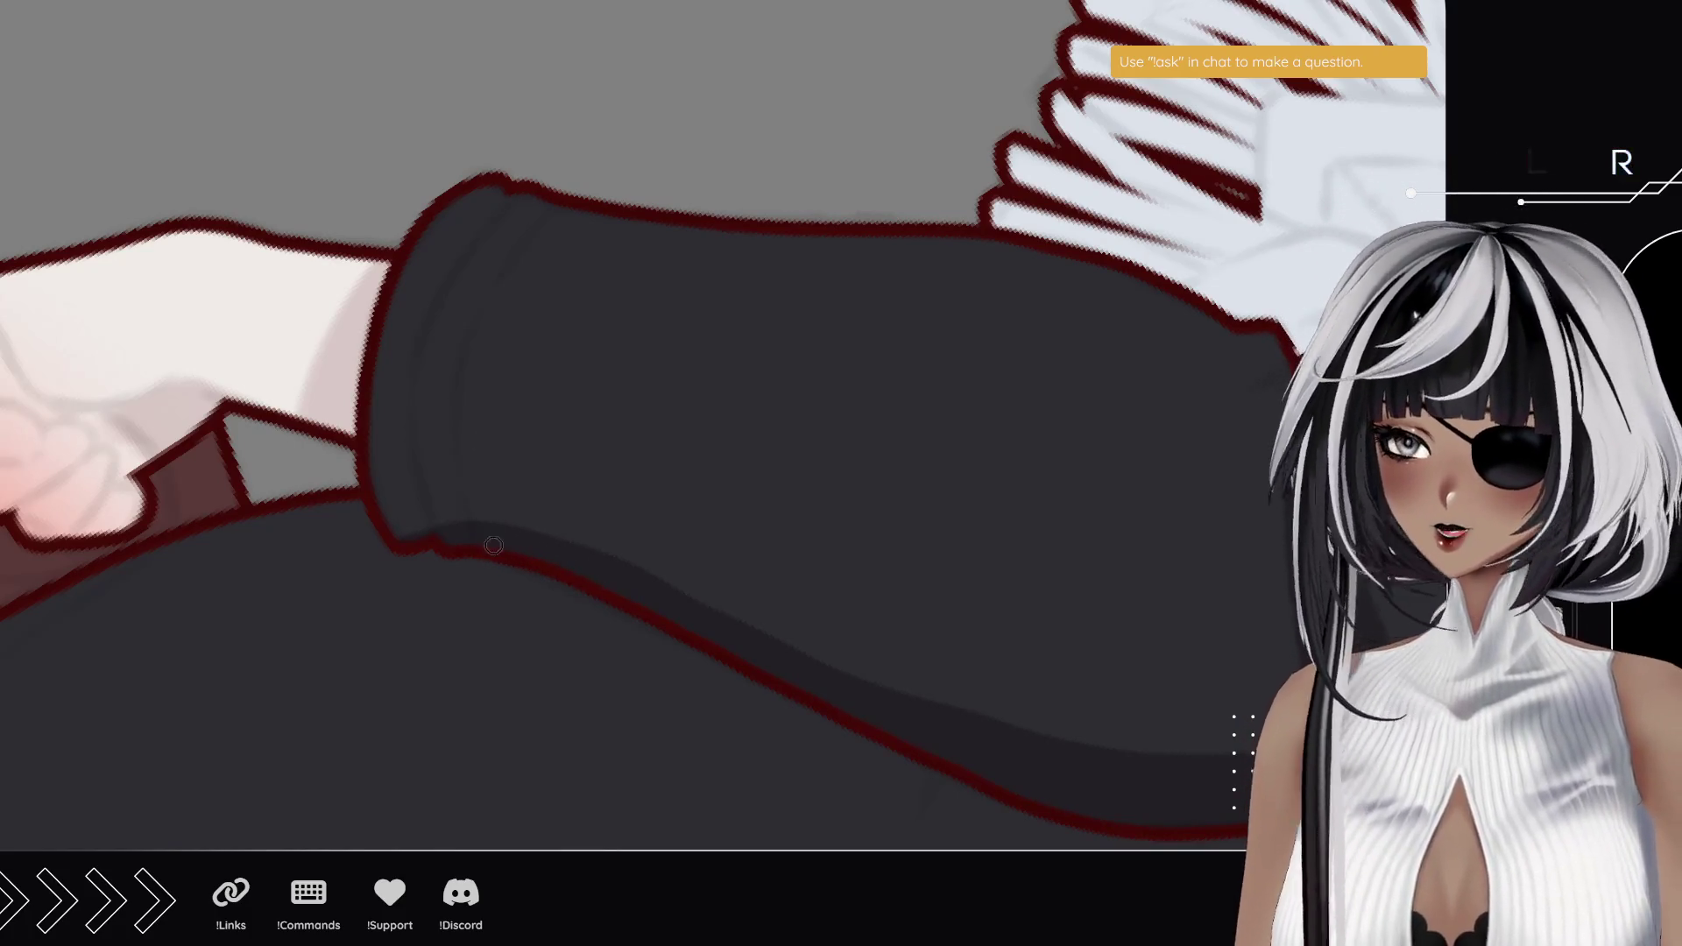
pyautogui.moveTo(469, 519); pyautogui.dragTo(509, 258)
pyautogui.moveTo(462, 386); pyautogui.dragTo(484, 362)
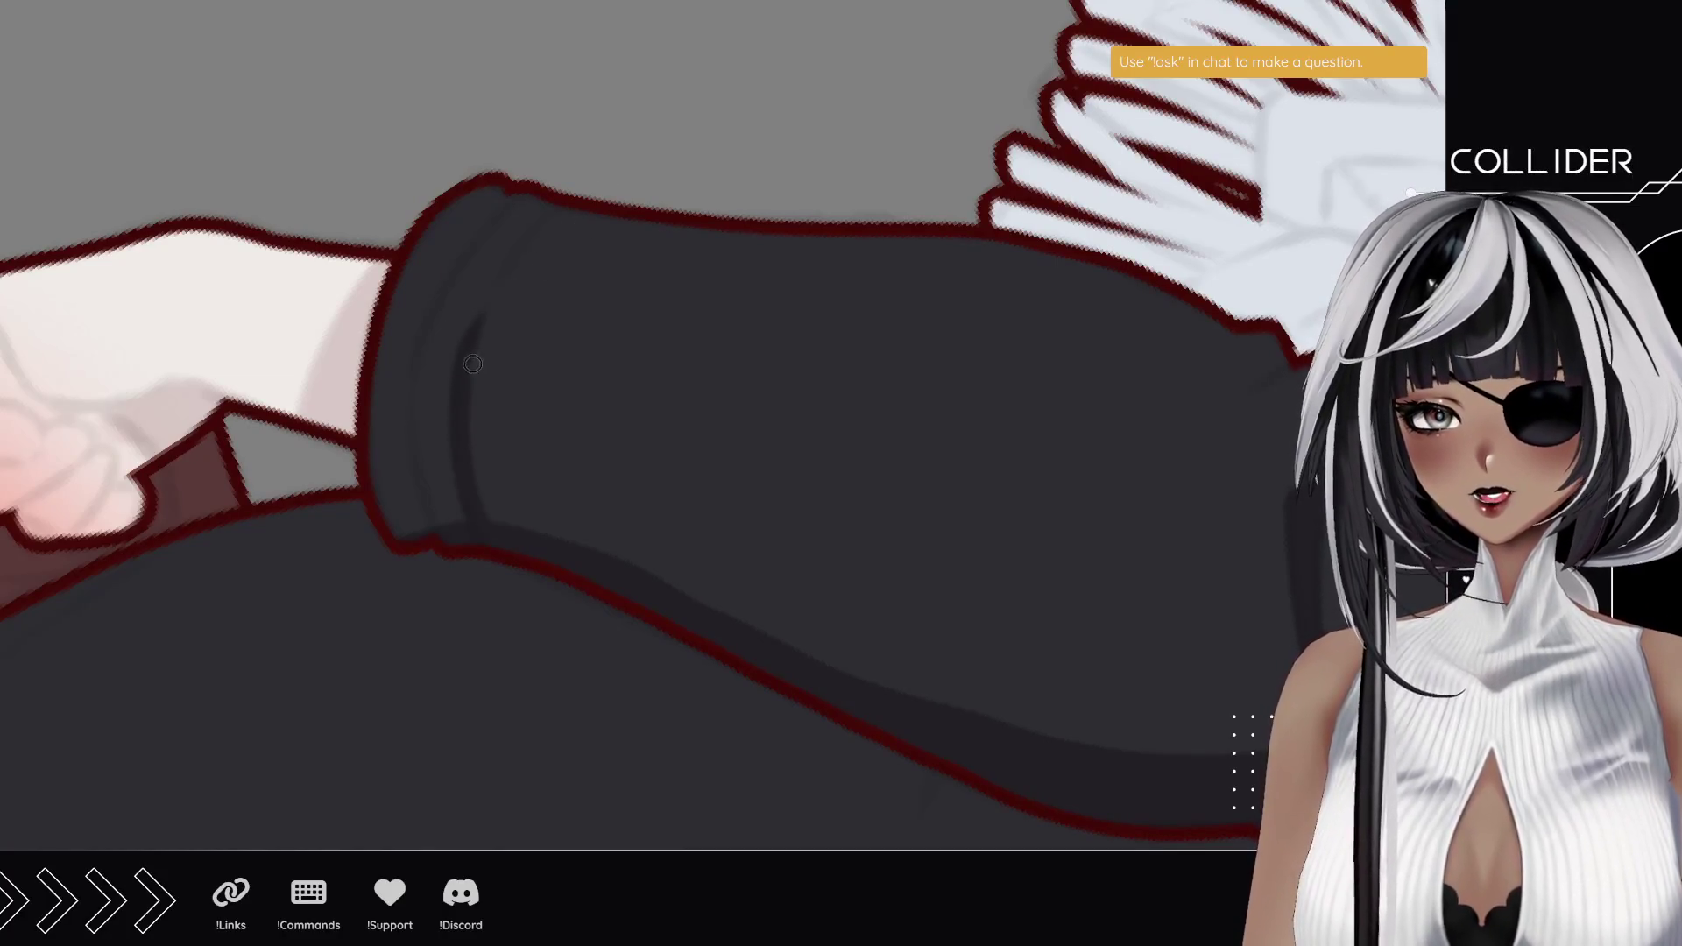
pyautogui.moveTo(465, 373); pyautogui.dragTo(531, 275)
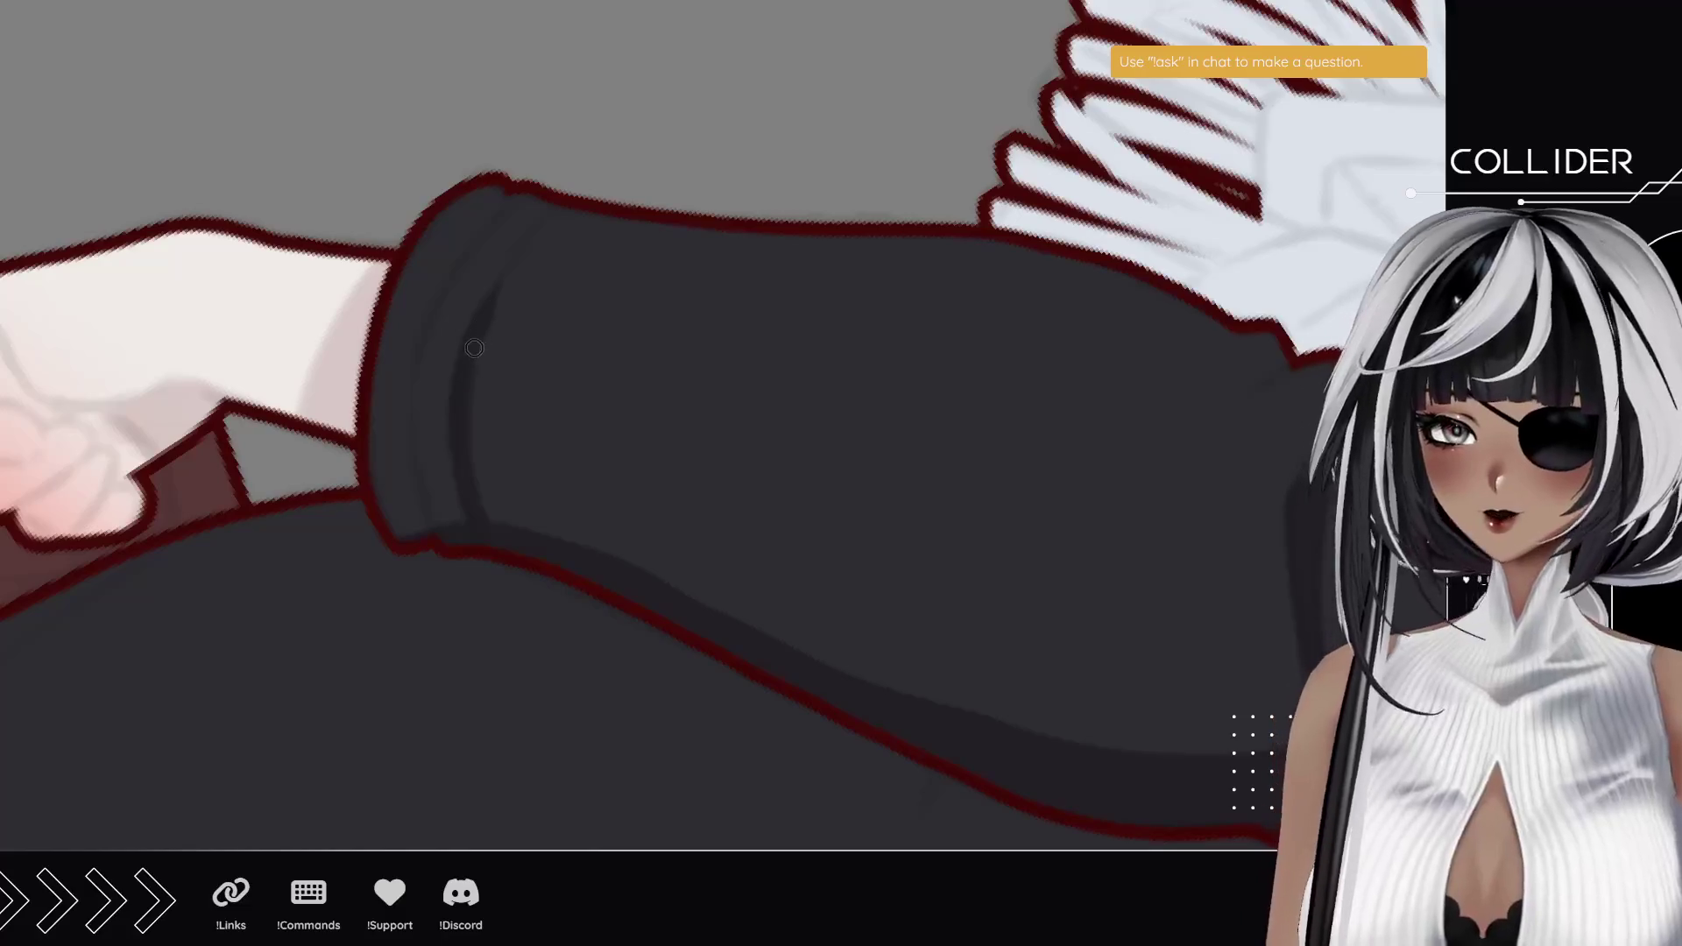
pyautogui.moveTo(482, 364); pyautogui.dragTo(500, 459)
# - Undo the last stroke, then redraw darker shading down the cuff and along its left edge
pyautogui.hotkey('ctrl', 'z')
pyautogui.moveTo(476, 319); pyautogui.dragTo(563, 525)
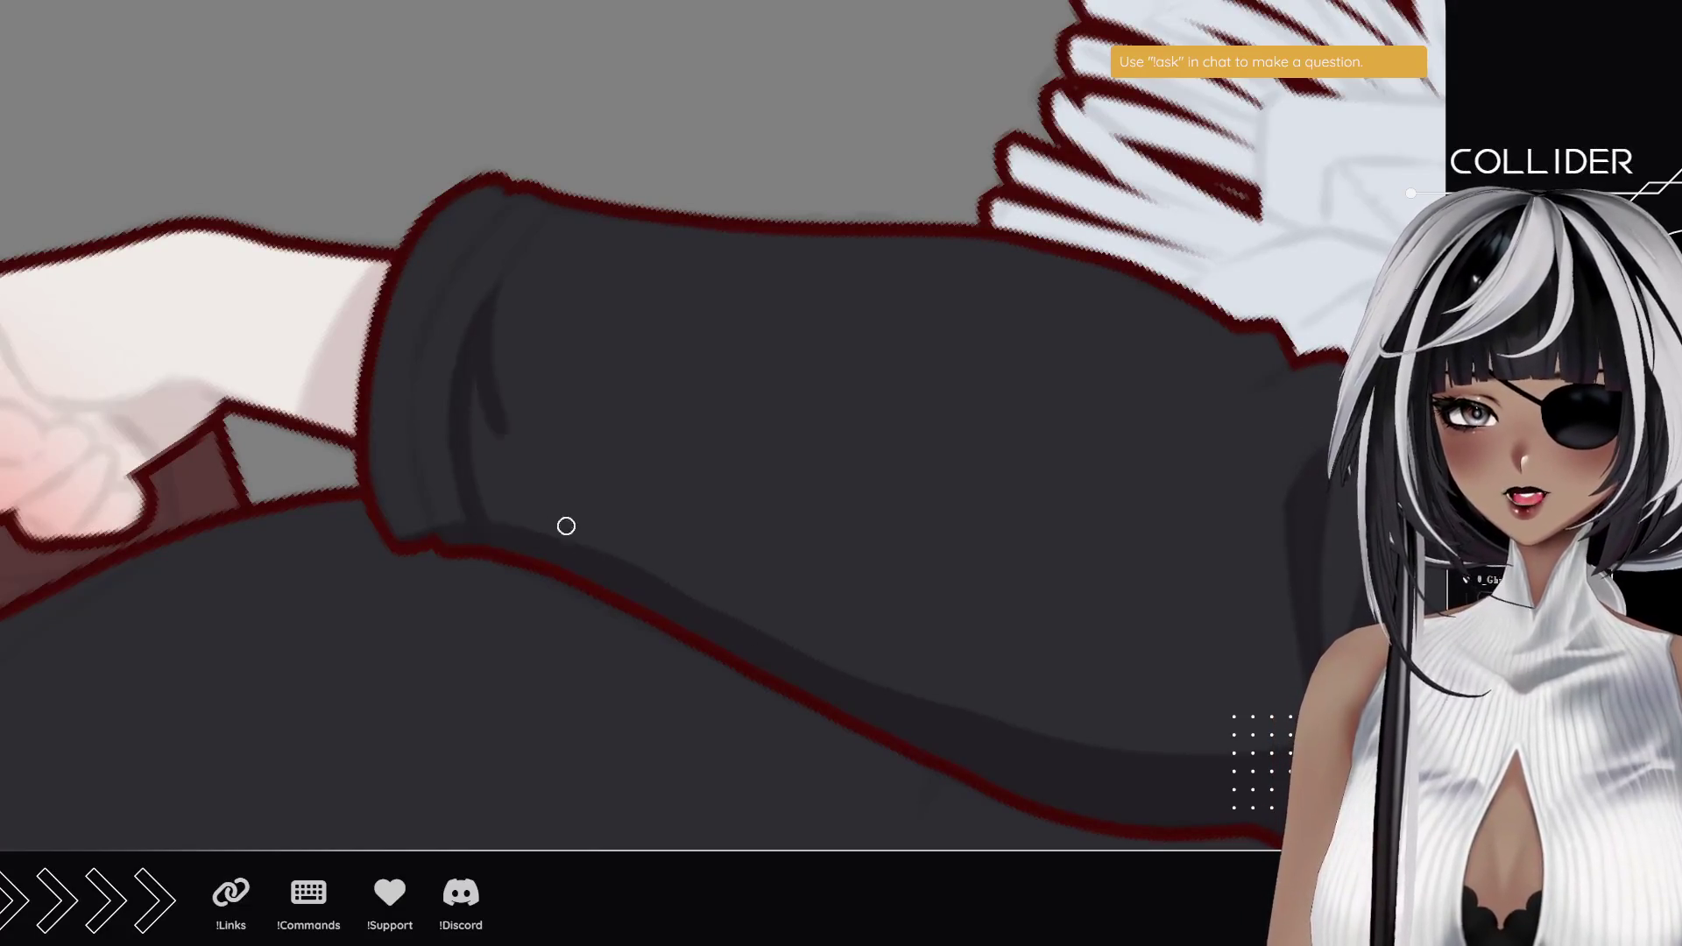
pyautogui.moveTo(473, 379)
pyautogui.mouseDown()
pyautogui.moveTo(500, 534)
pyautogui.moveTo(533, 544)
pyautogui.mouseUp()
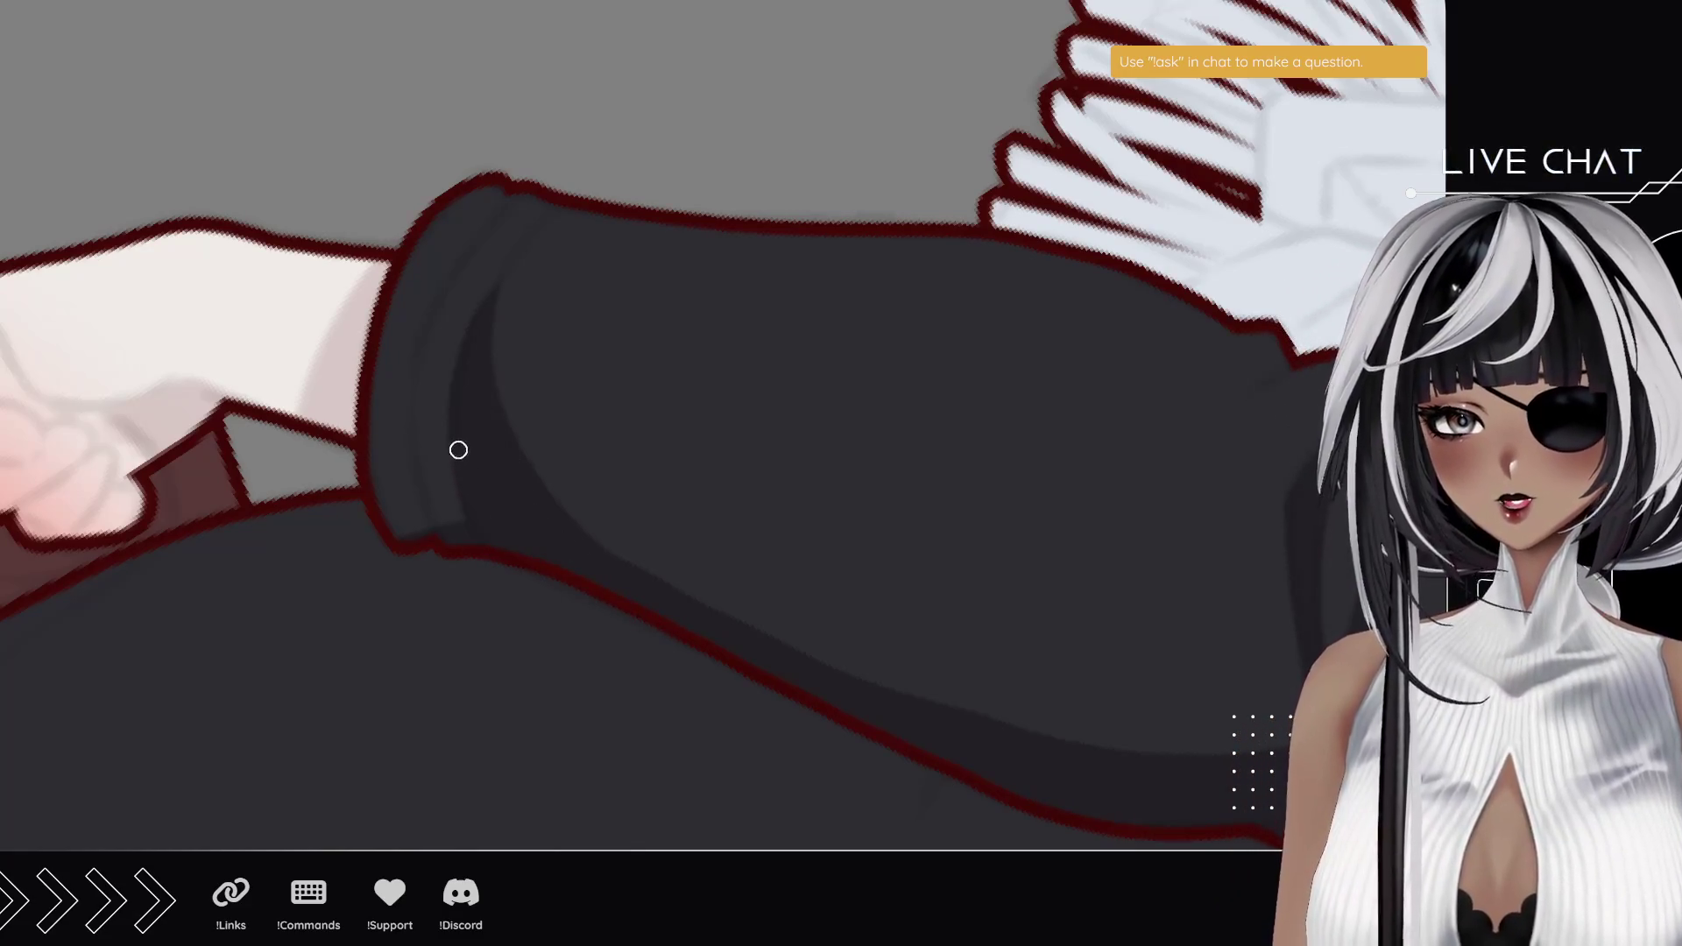
pyautogui.click(432, 456)
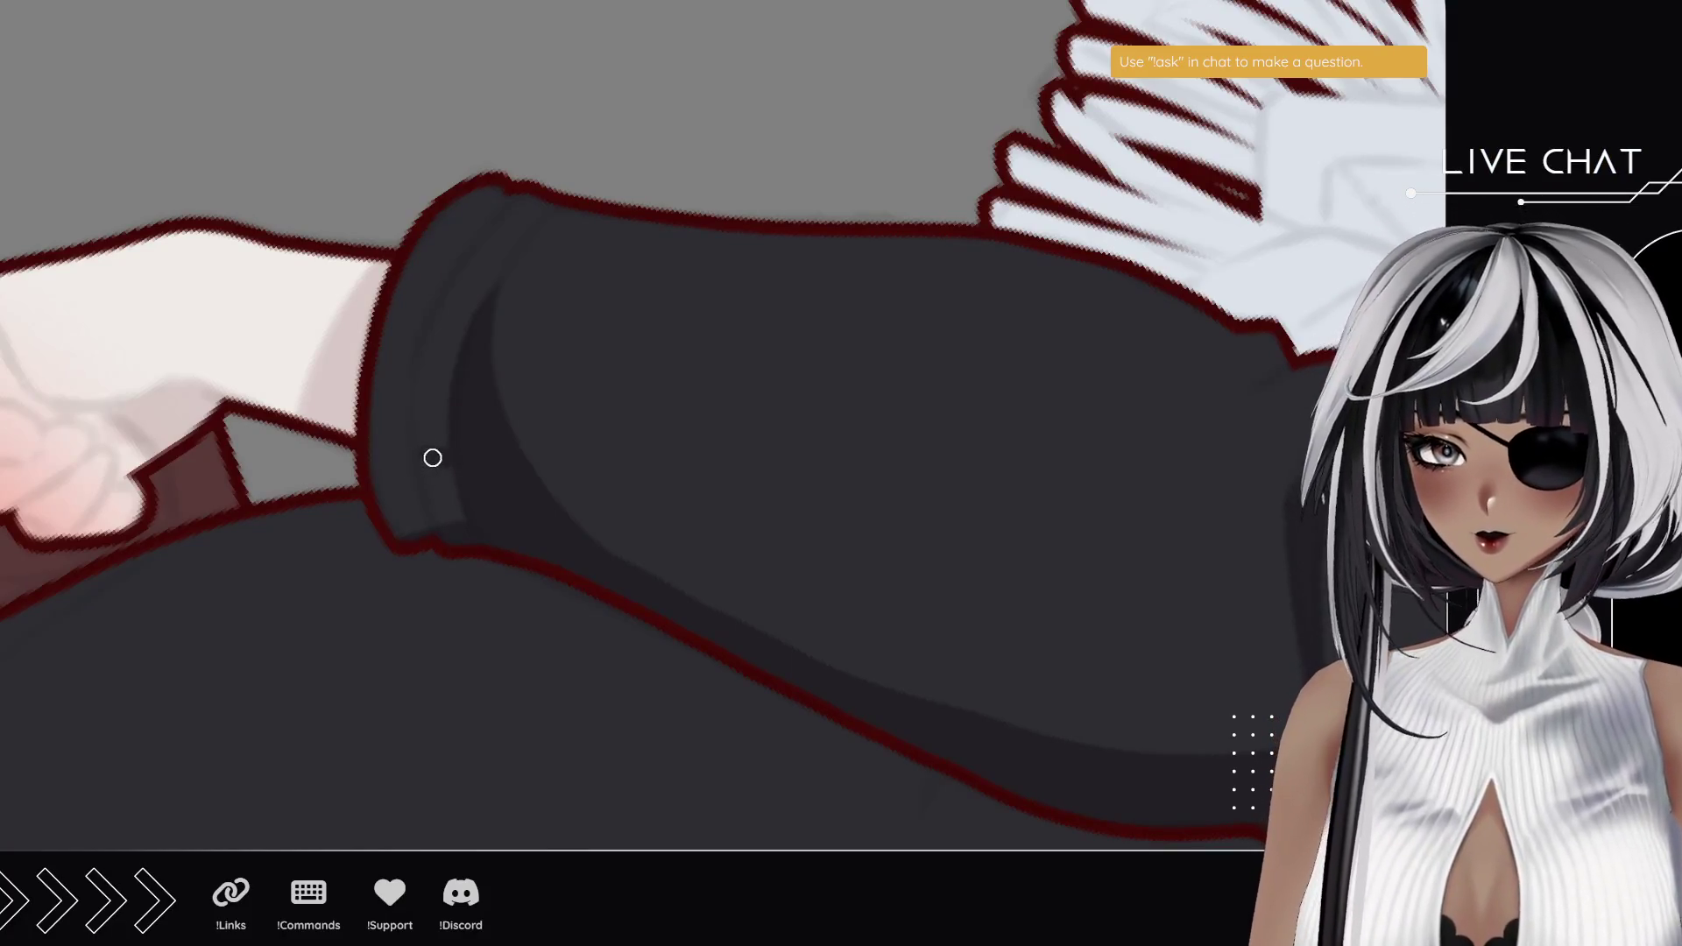
pyautogui.moveTo(405, 443)
pyautogui.mouseDown()
pyautogui.moveTo(383, 461)
pyautogui.moveTo(395, 537)
pyautogui.moveTo(446, 534)
pyautogui.mouseUp()
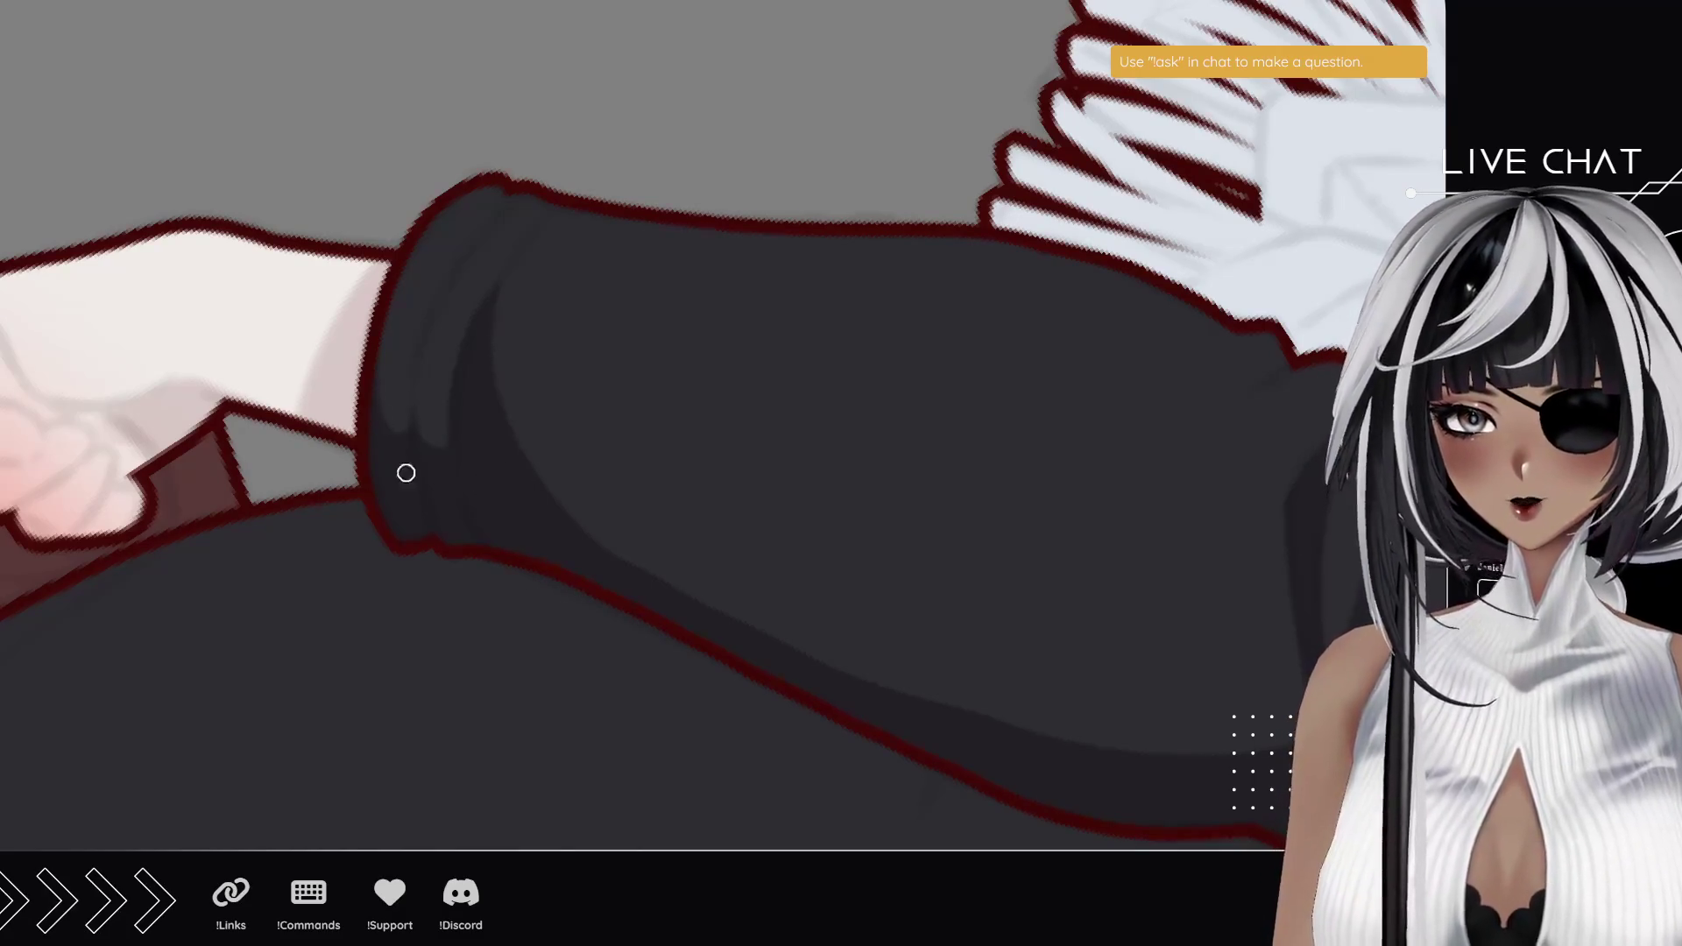
pyautogui.moveTo(402, 469); pyautogui.dragTo(420, 364)
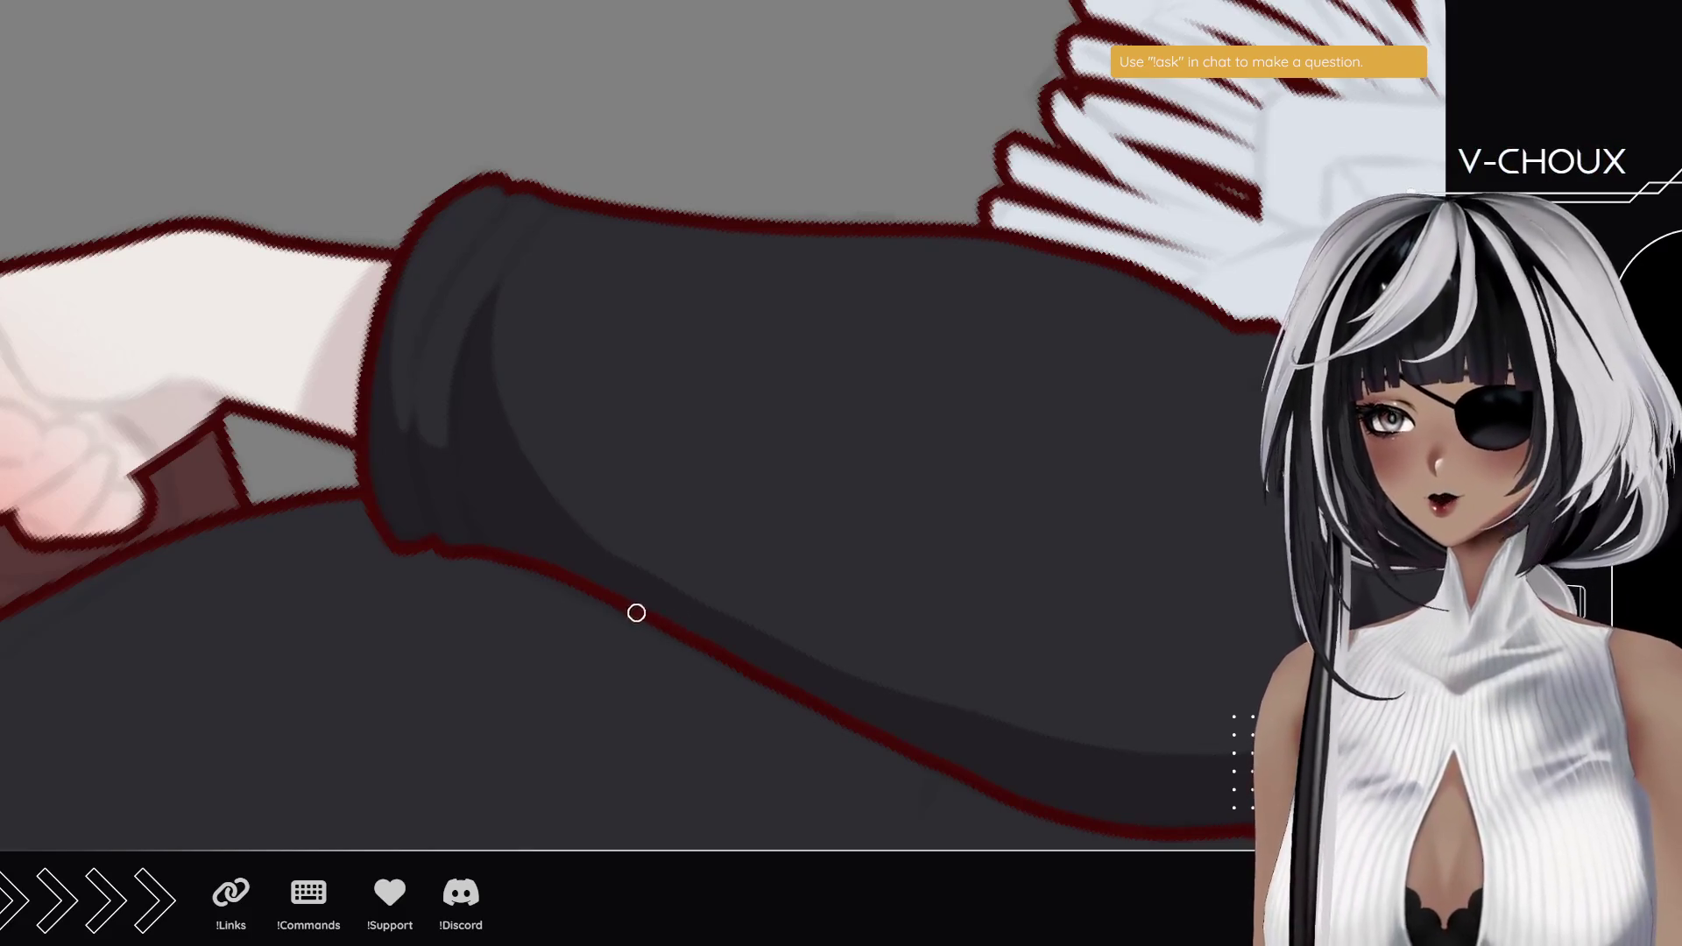
pyautogui.scroll(-4, 751, 394)
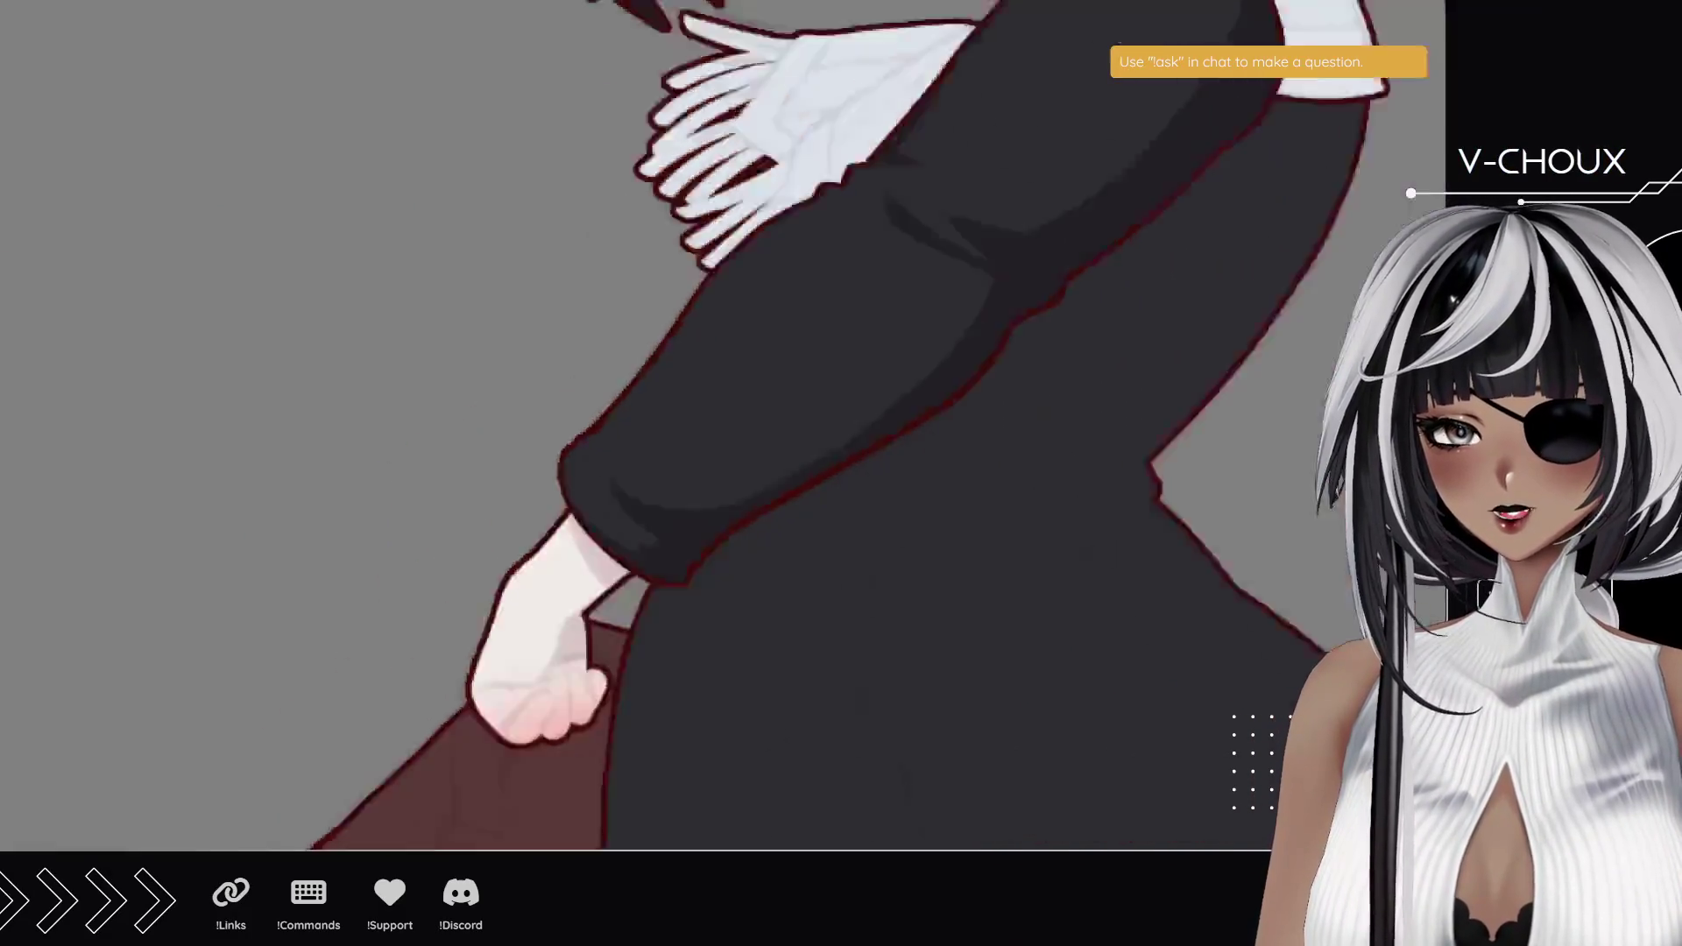
# - Zoom and rotate the canvas to check the shaded sleeve, then switch to the cane corso search
pyautogui.scroll(3, 751, 394)
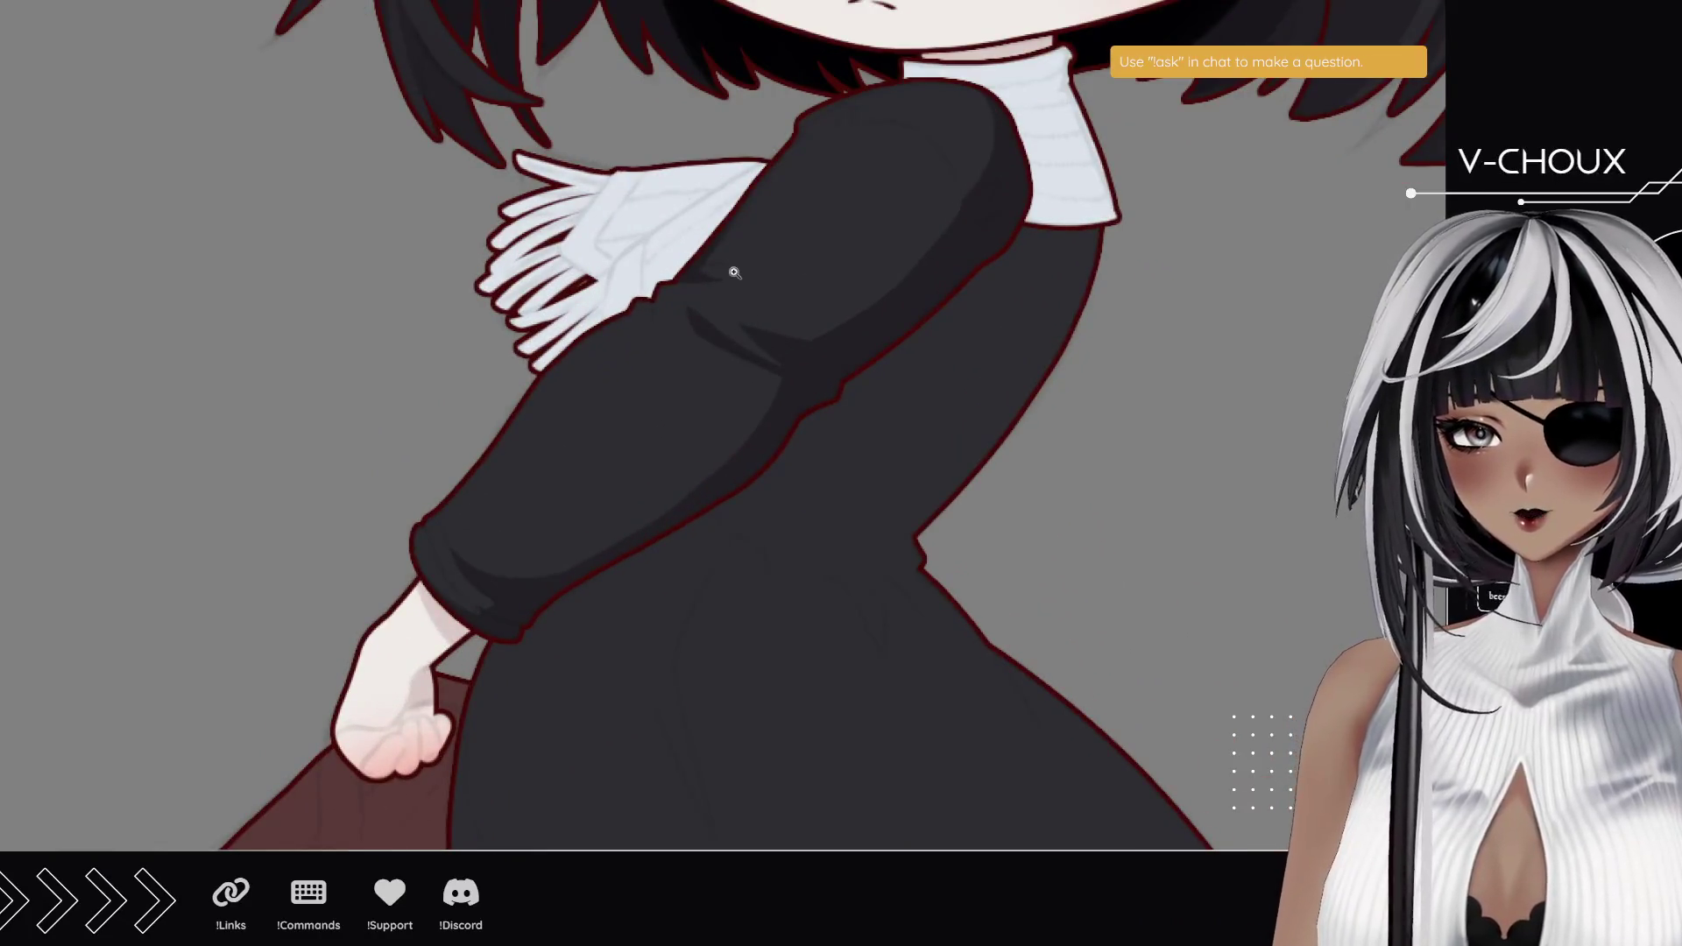
pyautogui.scroll(2, 843, 180)
pyautogui.scroll(2, 951, 78)
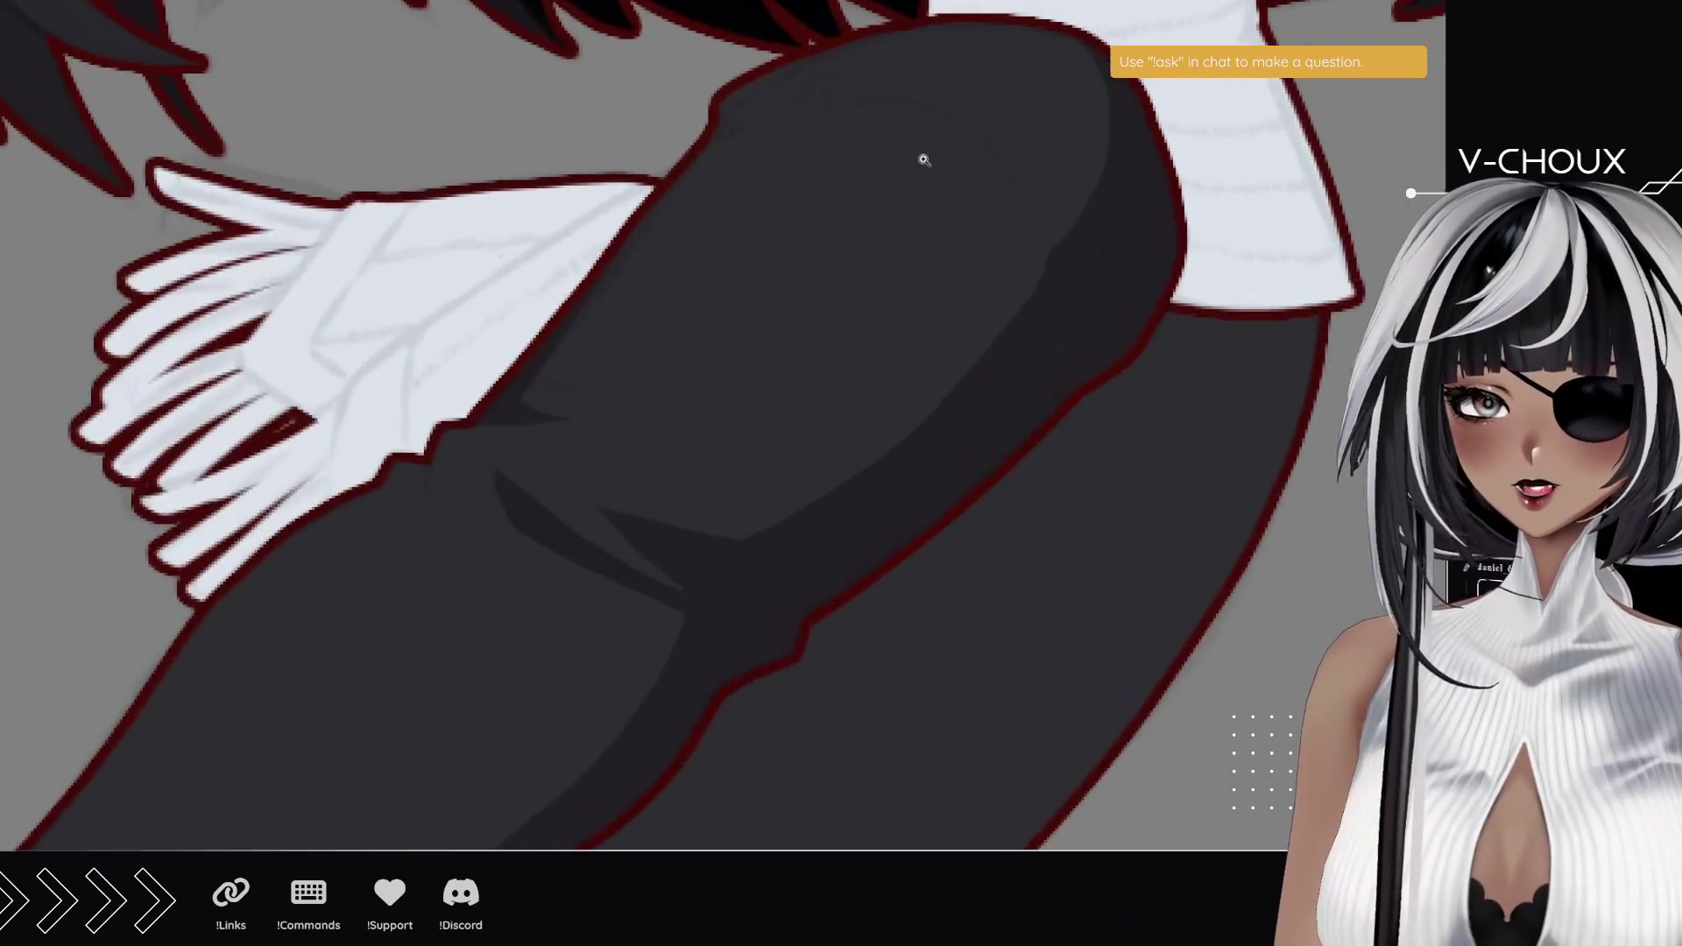
pyautogui.moveTo(630, 106)
pyautogui.mouseDown()
pyautogui.moveTo(442, 477)
pyautogui.moveTo(544, 544)
pyautogui.moveTo(450, 537)
pyautogui.moveTo(484, 678)
pyautogui.mouseUp()
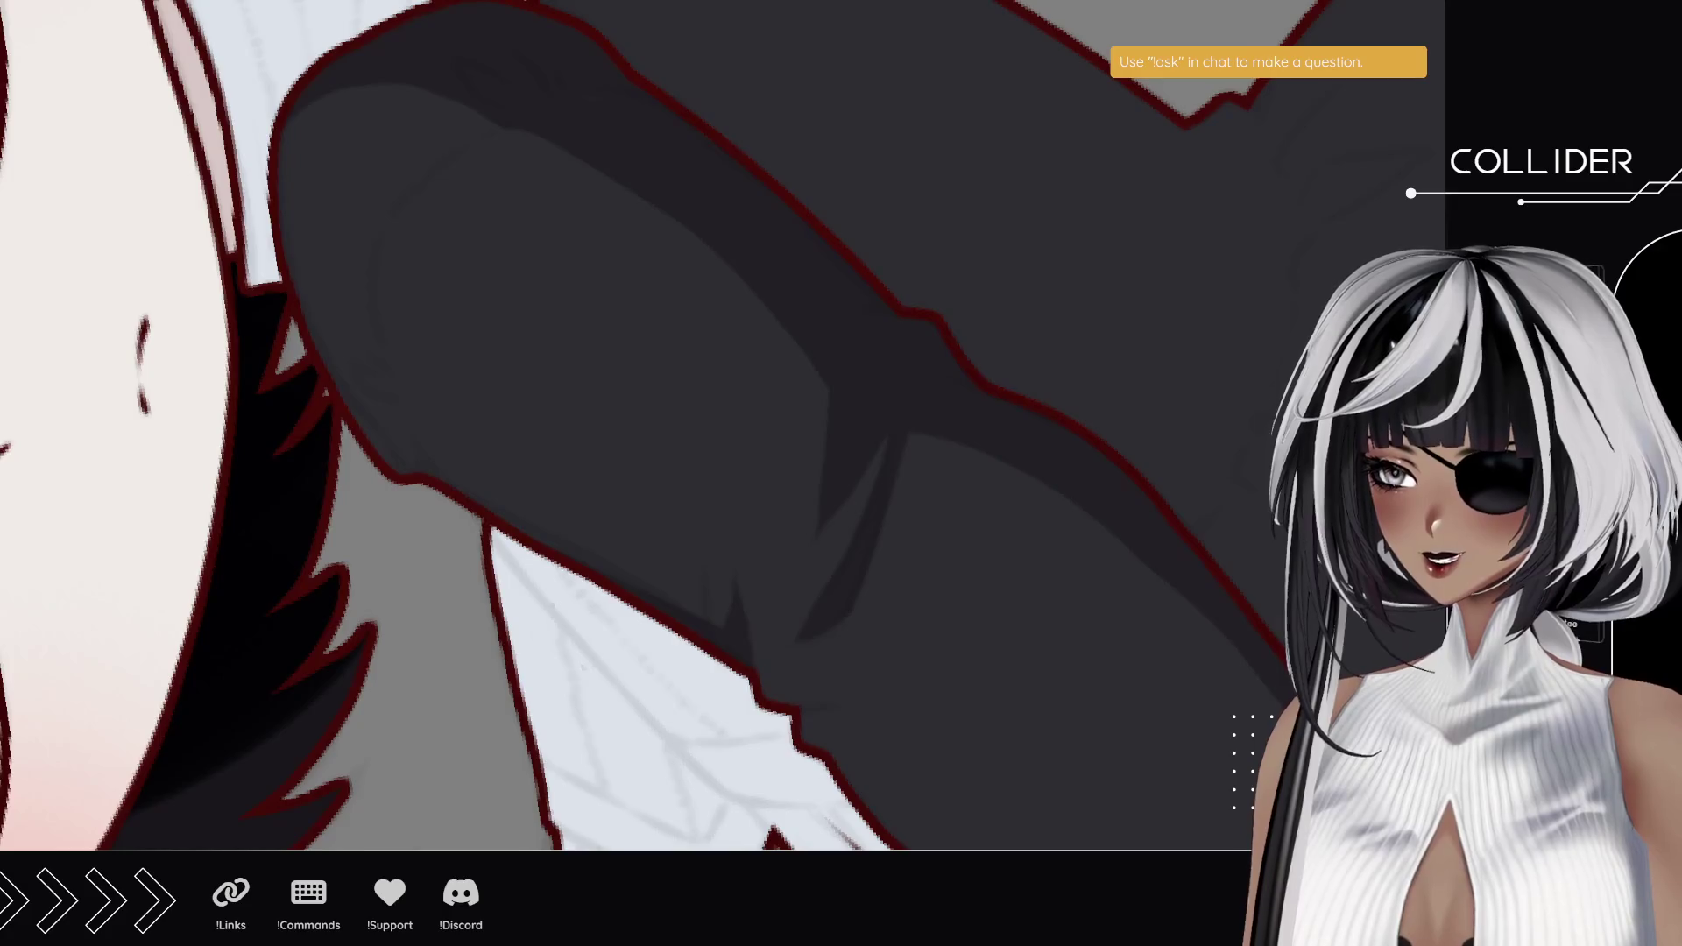
pyautogui.hotkey('alt', 'Tab')
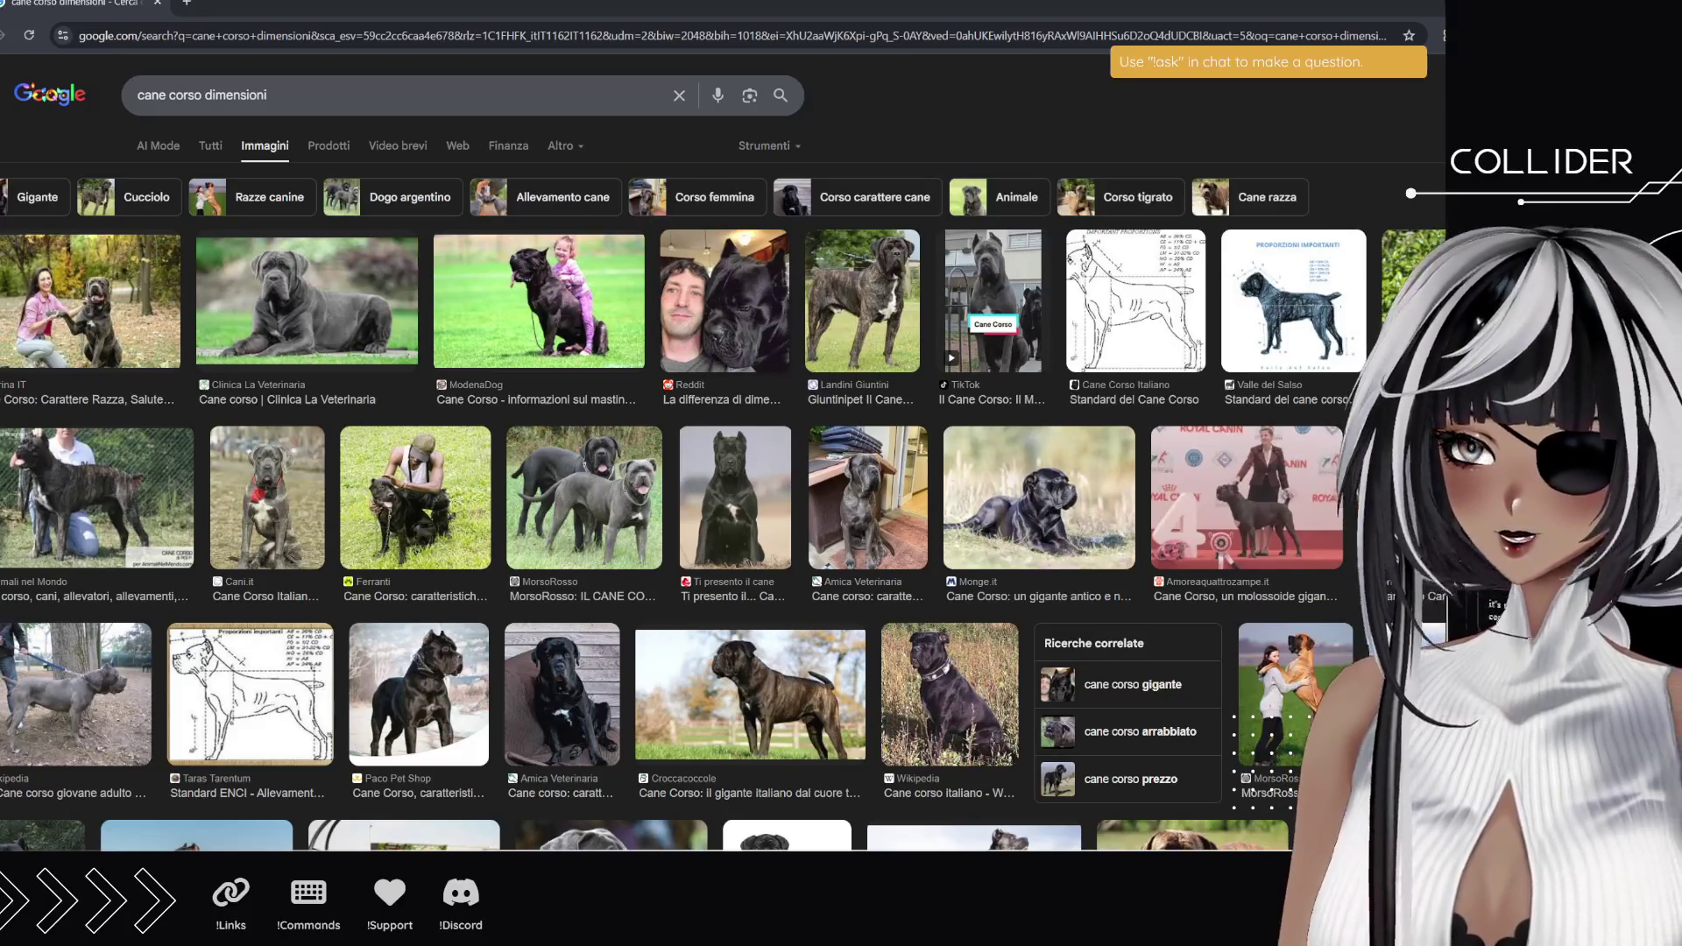
# - Preview the Reddit and TikTok cane corso images, closing each preview
pyautogui.click(724, 301)
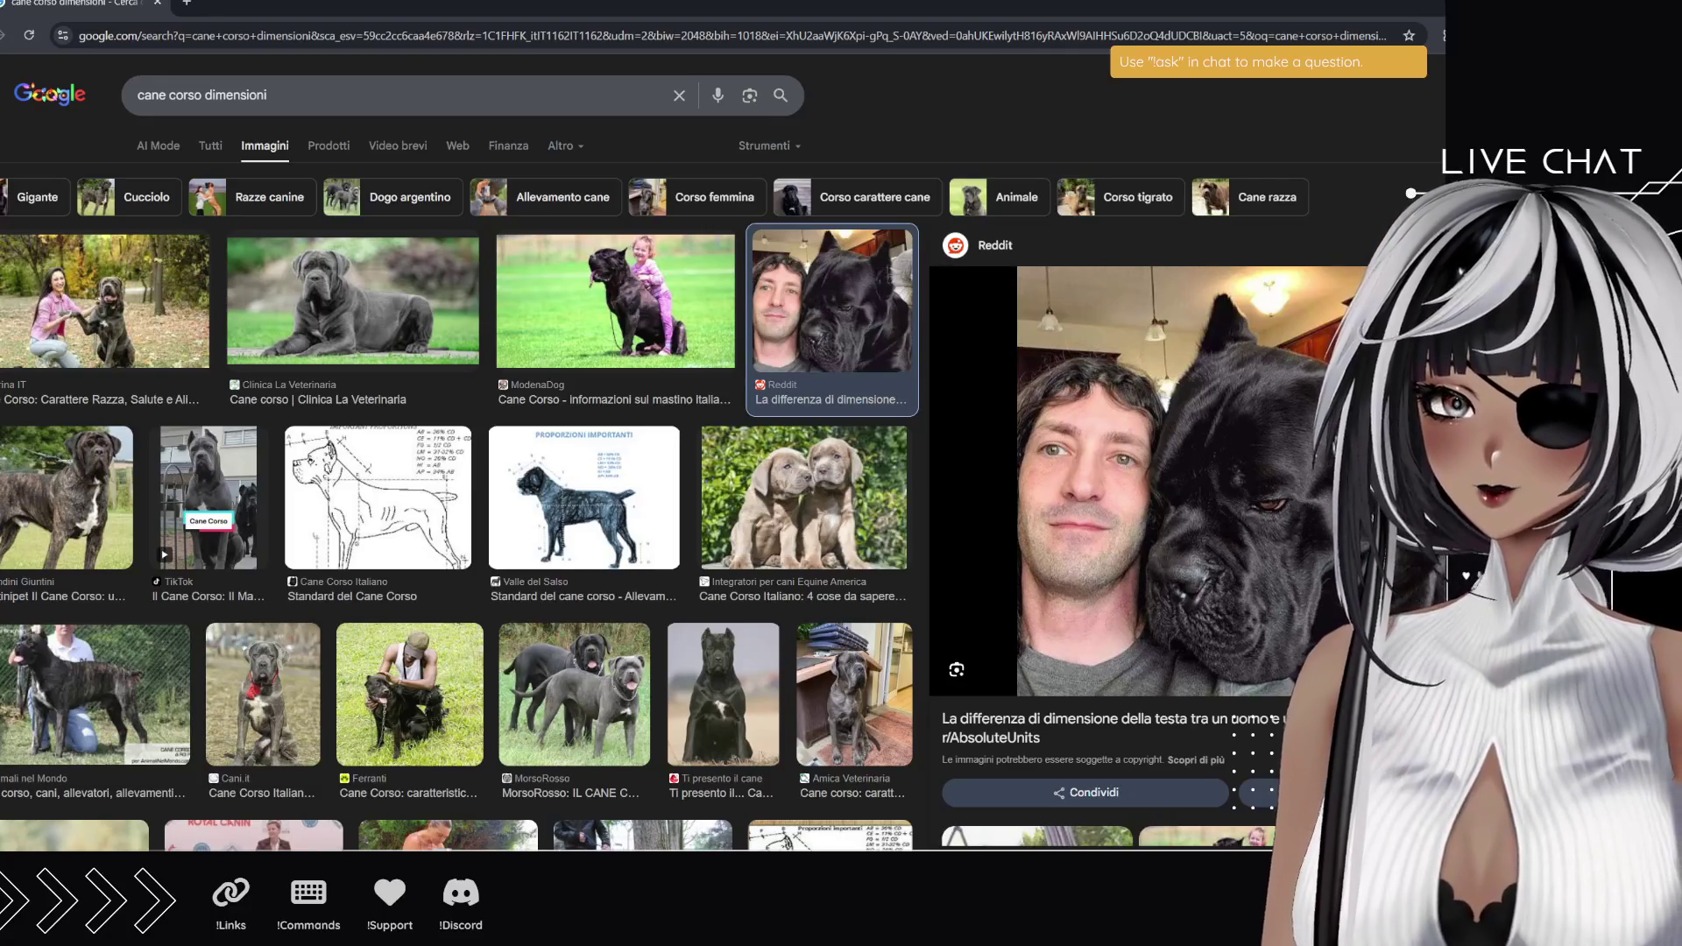
pyautogui.press('Escape')
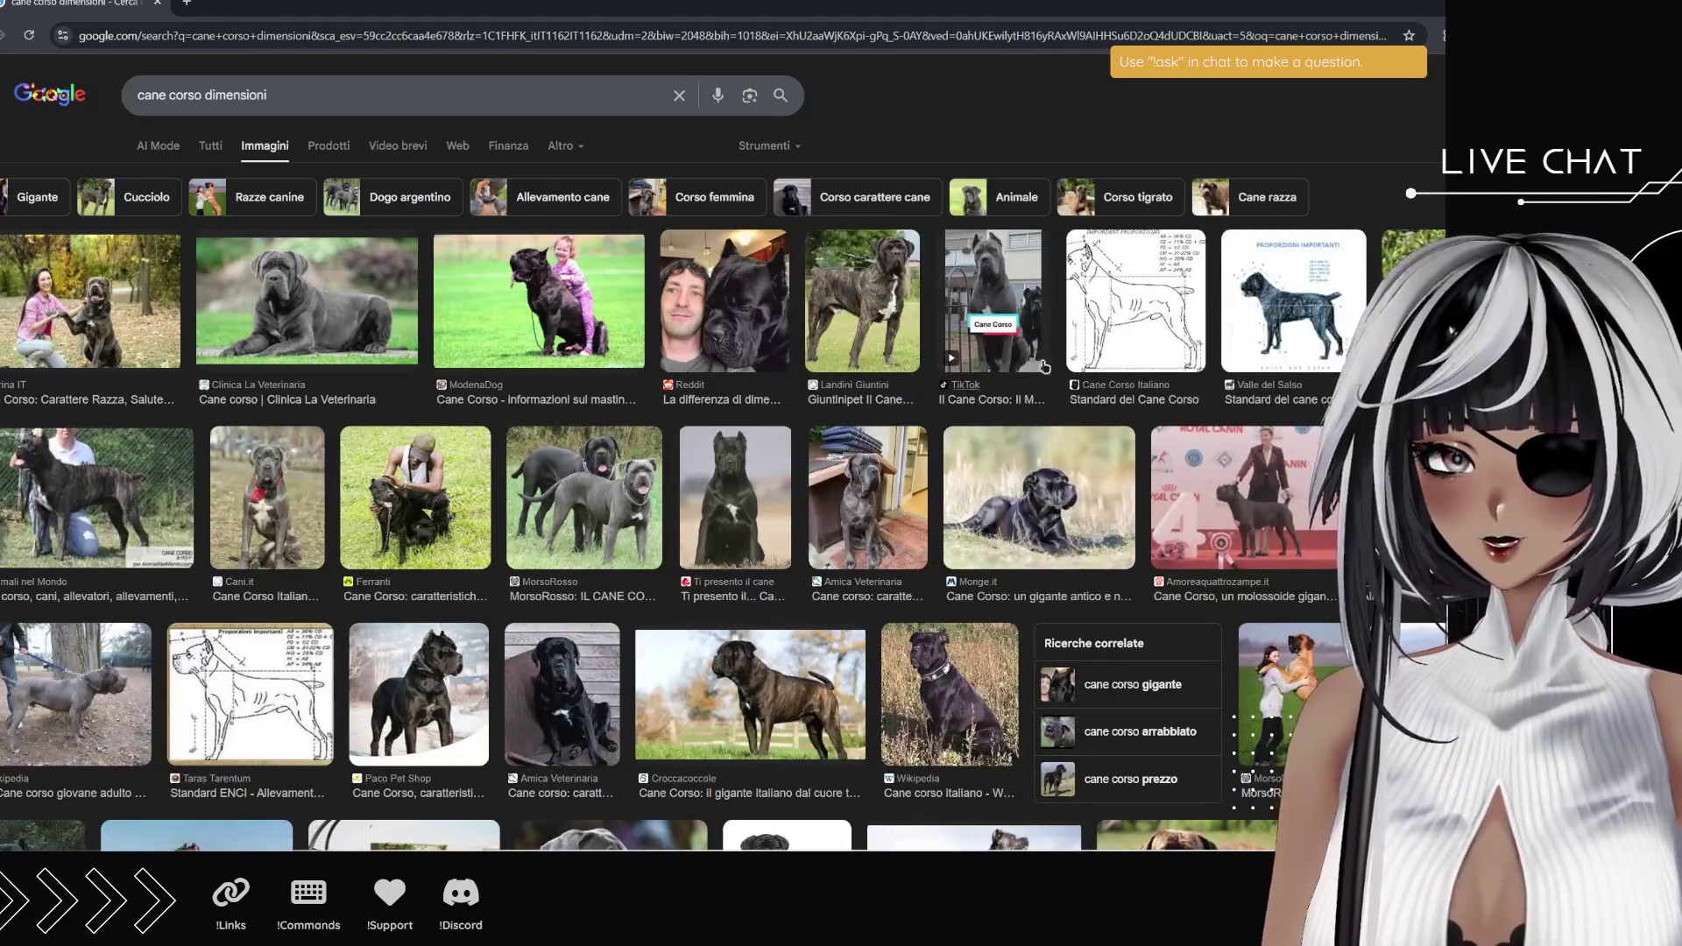
pyautogui.click(973, 261)
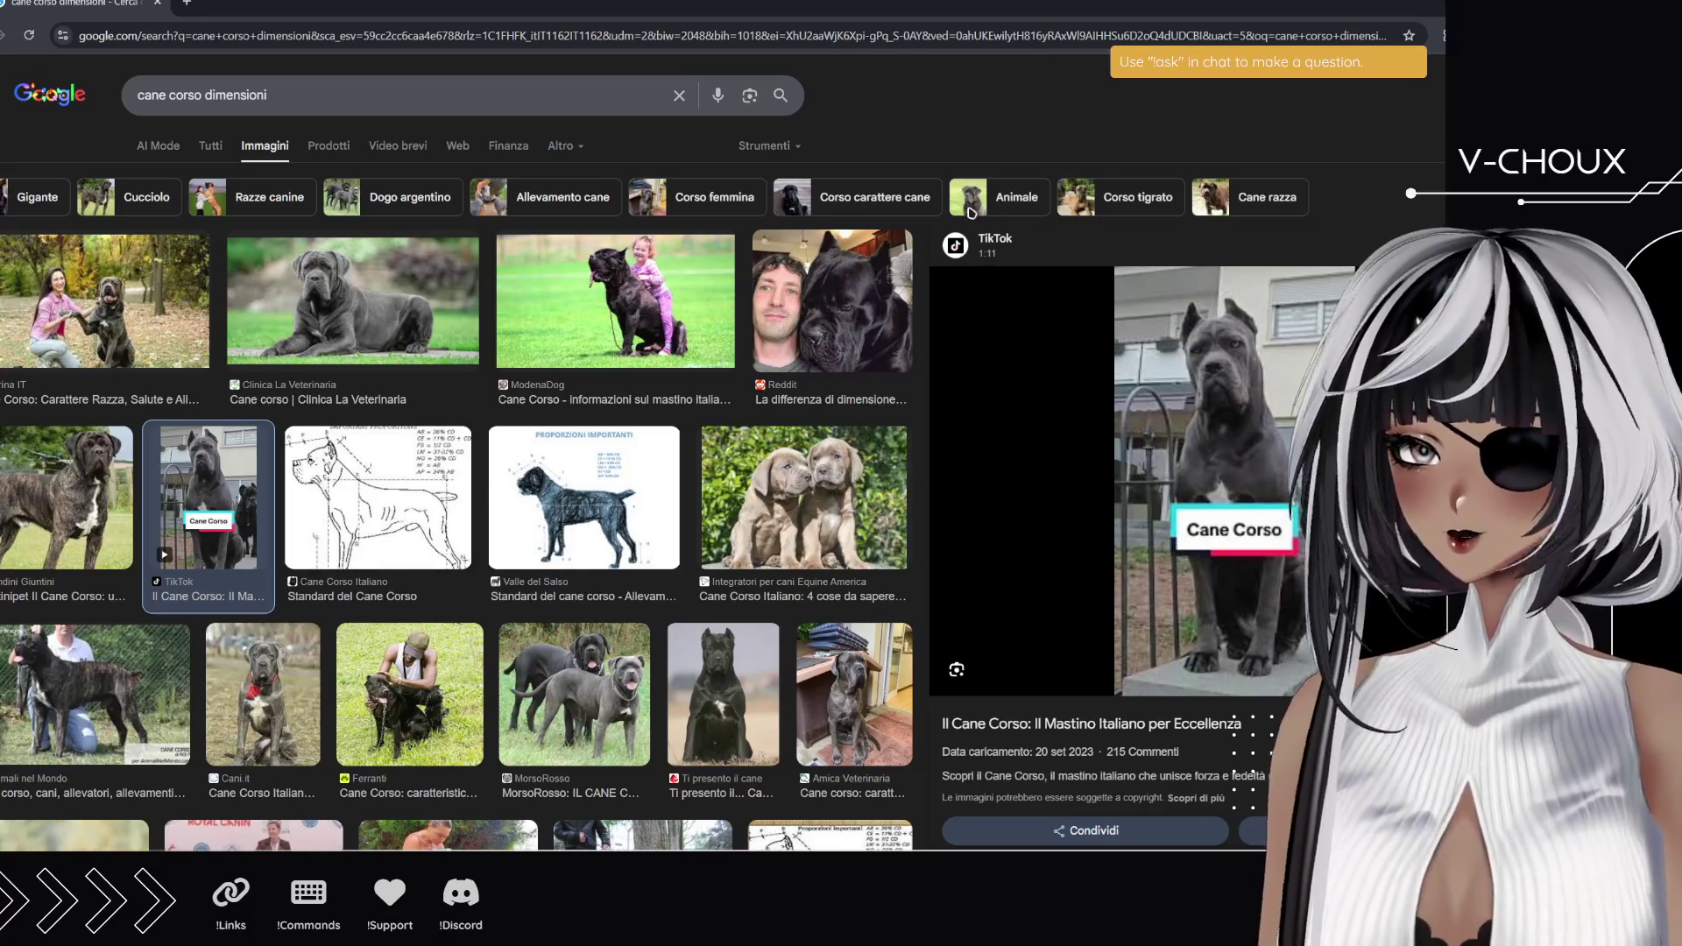
pyautogui.press('Escape')
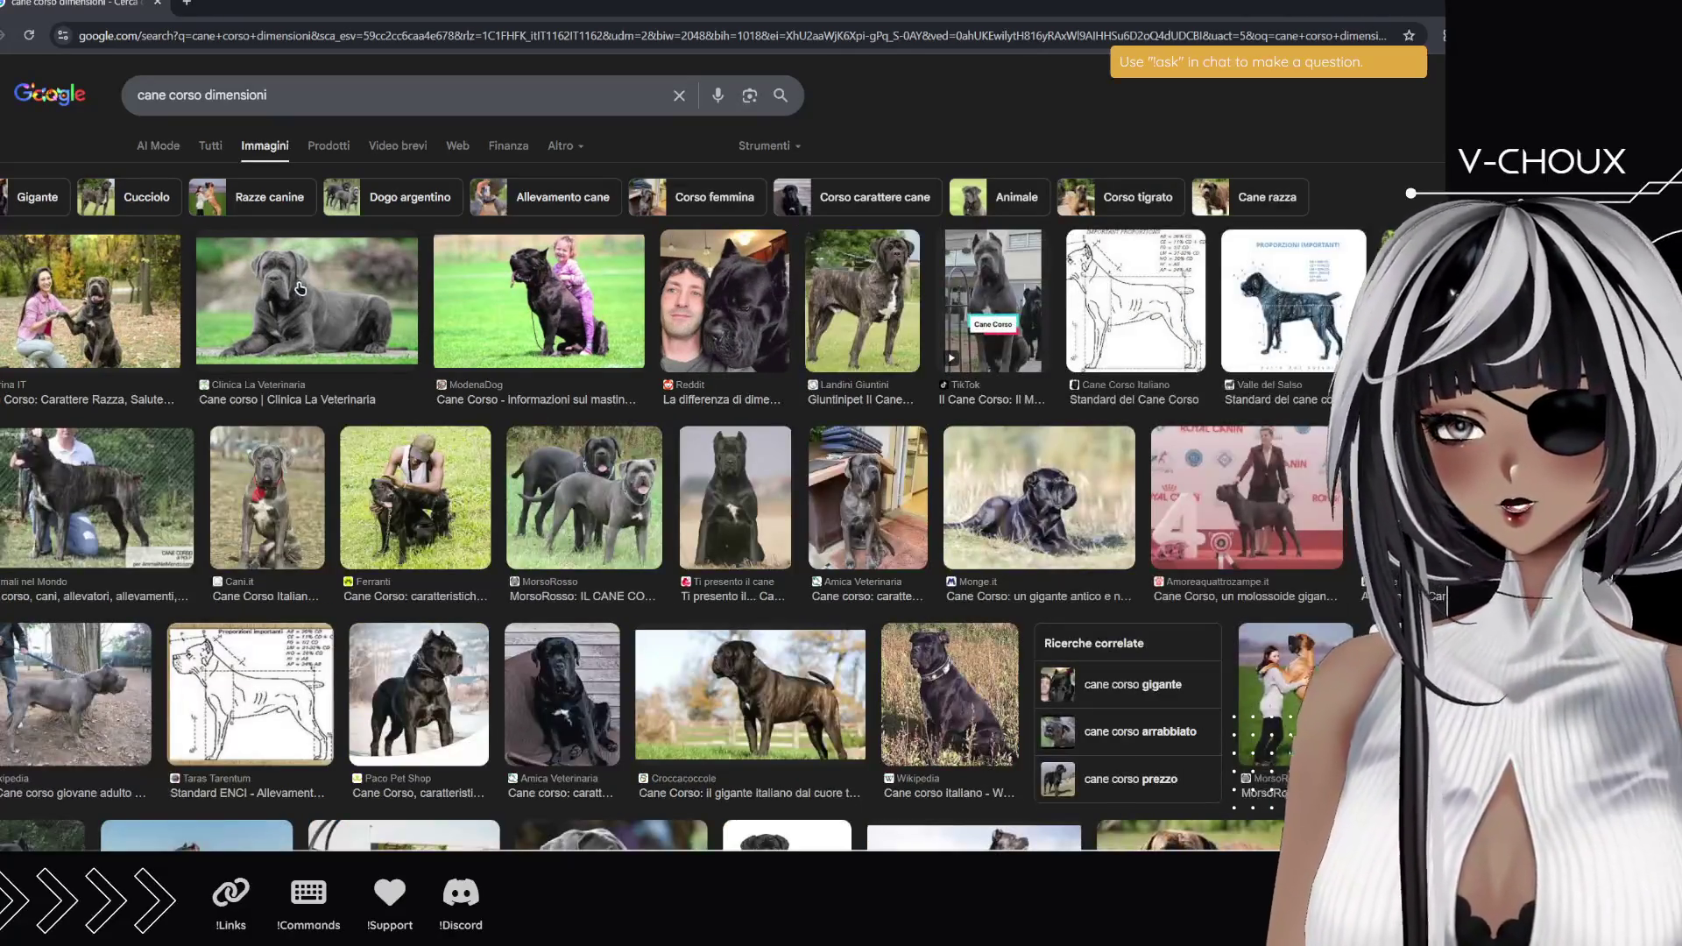
# - Scroll down the results and open the iStock photo of a man with two Cane Corsos
pyautogui.scroll(-5, 572, 396)
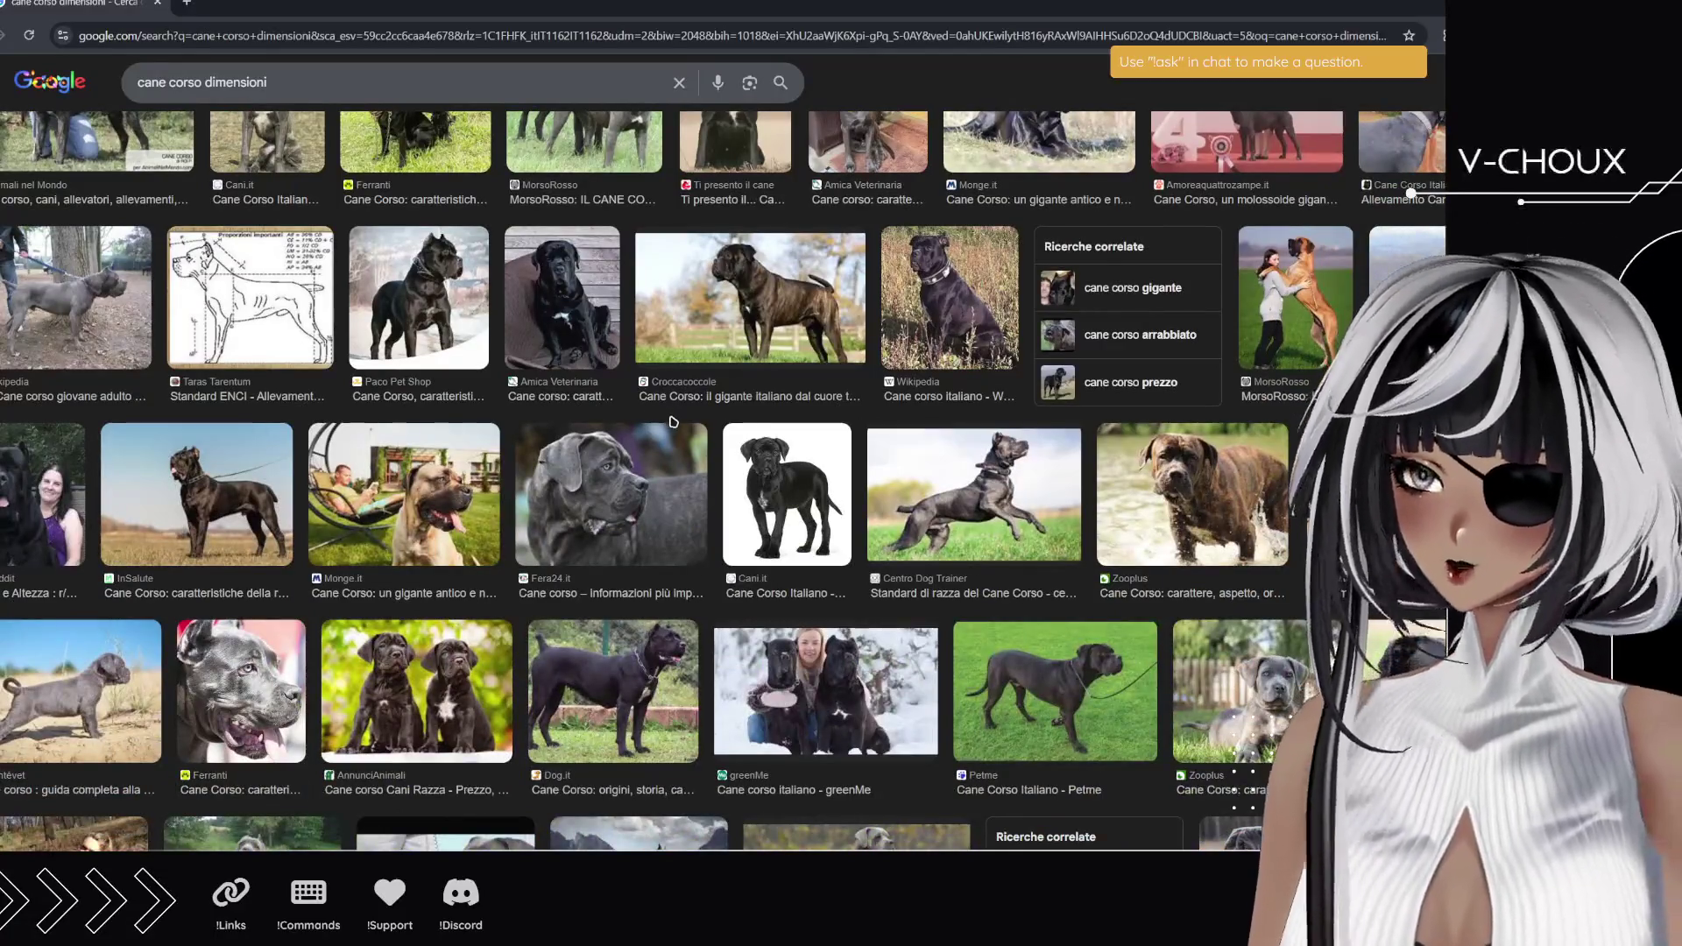
pyautogui.scroll(-3, 676, 423)
pyautogui.scroll(-3, 741, 495)
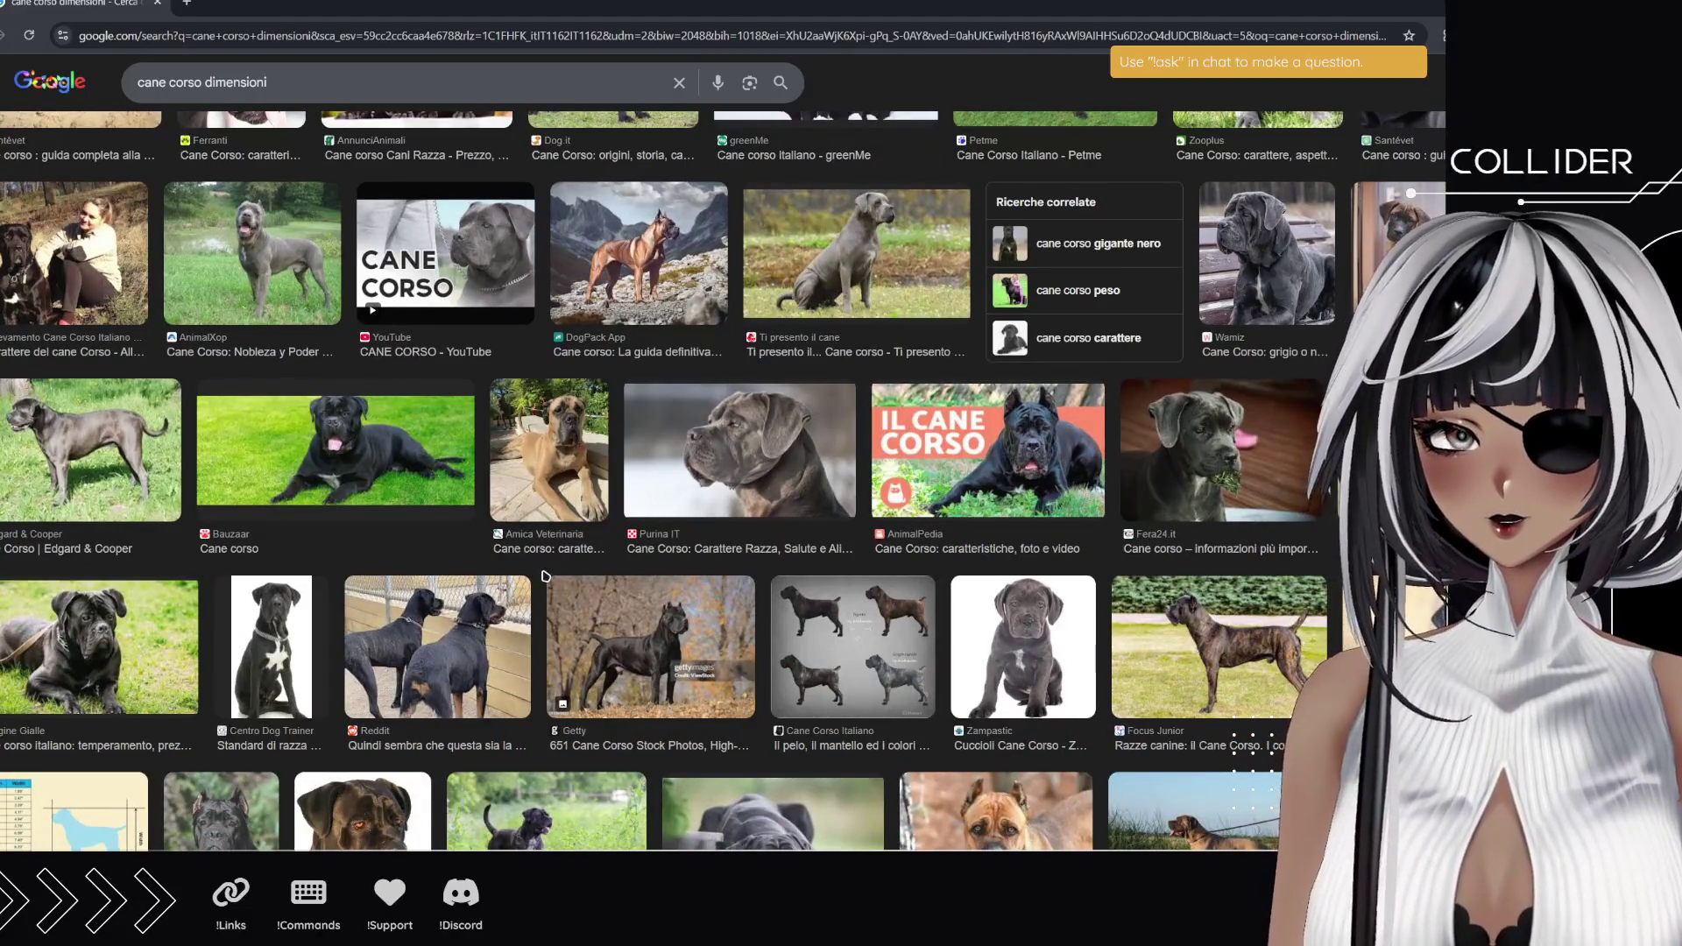
pyautogui.scroll(-3, 545, 576)
pyautogui.scroll(-3, 620, 547)
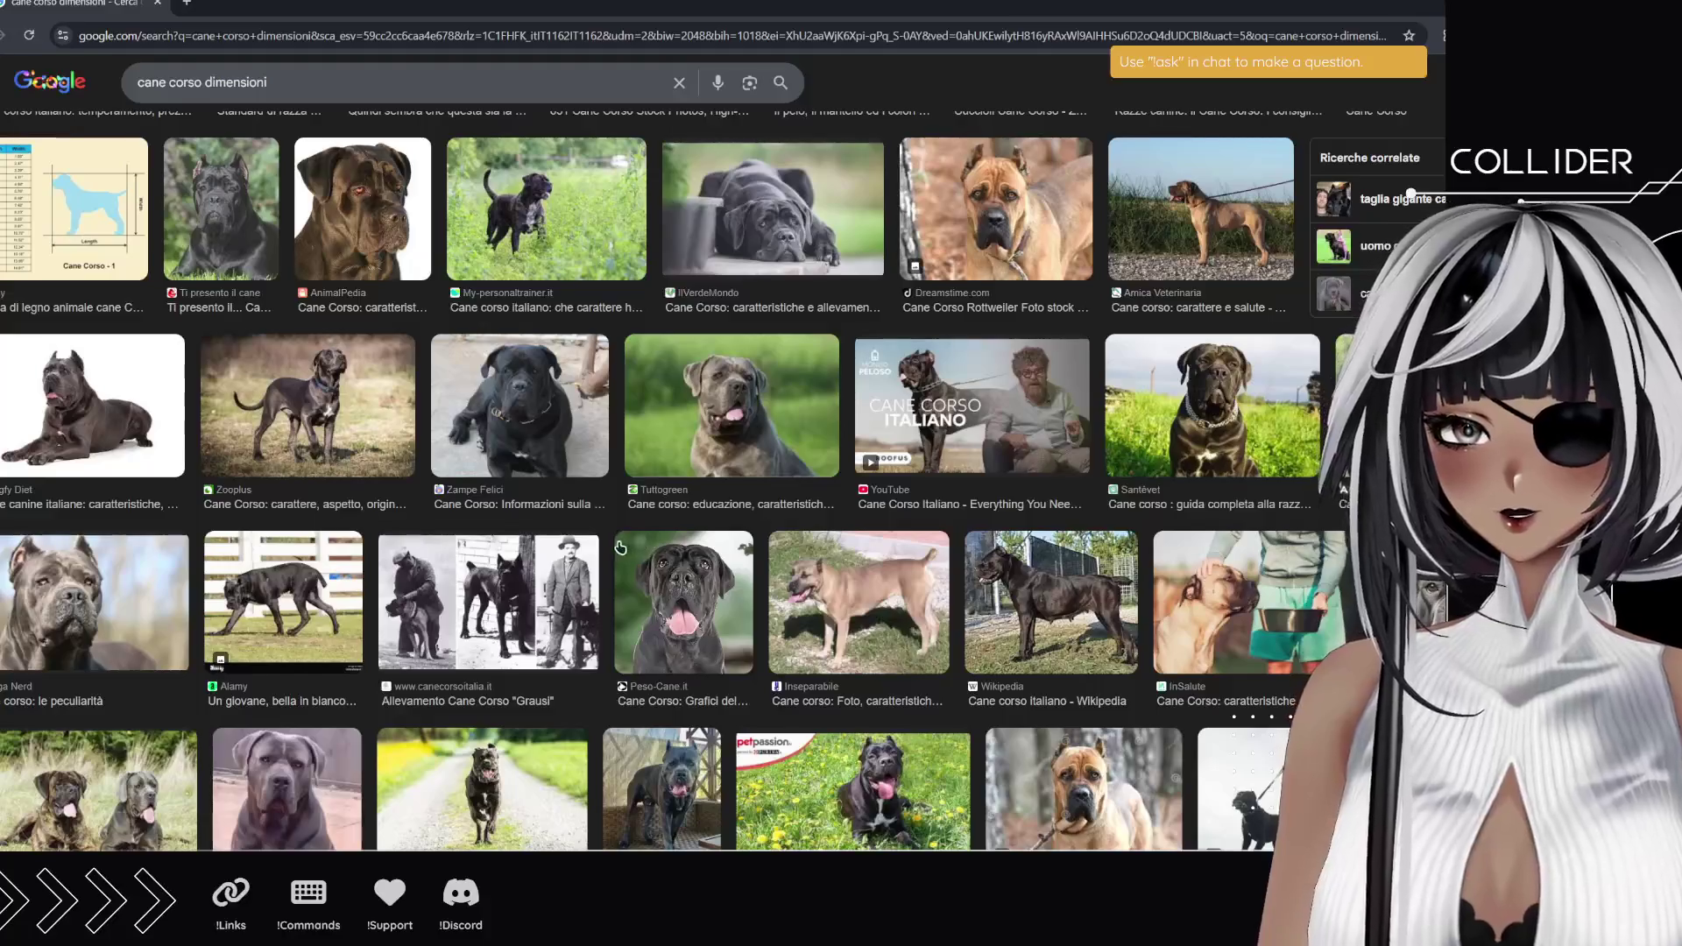
pyautogui.scroll(-3, 613, 543)
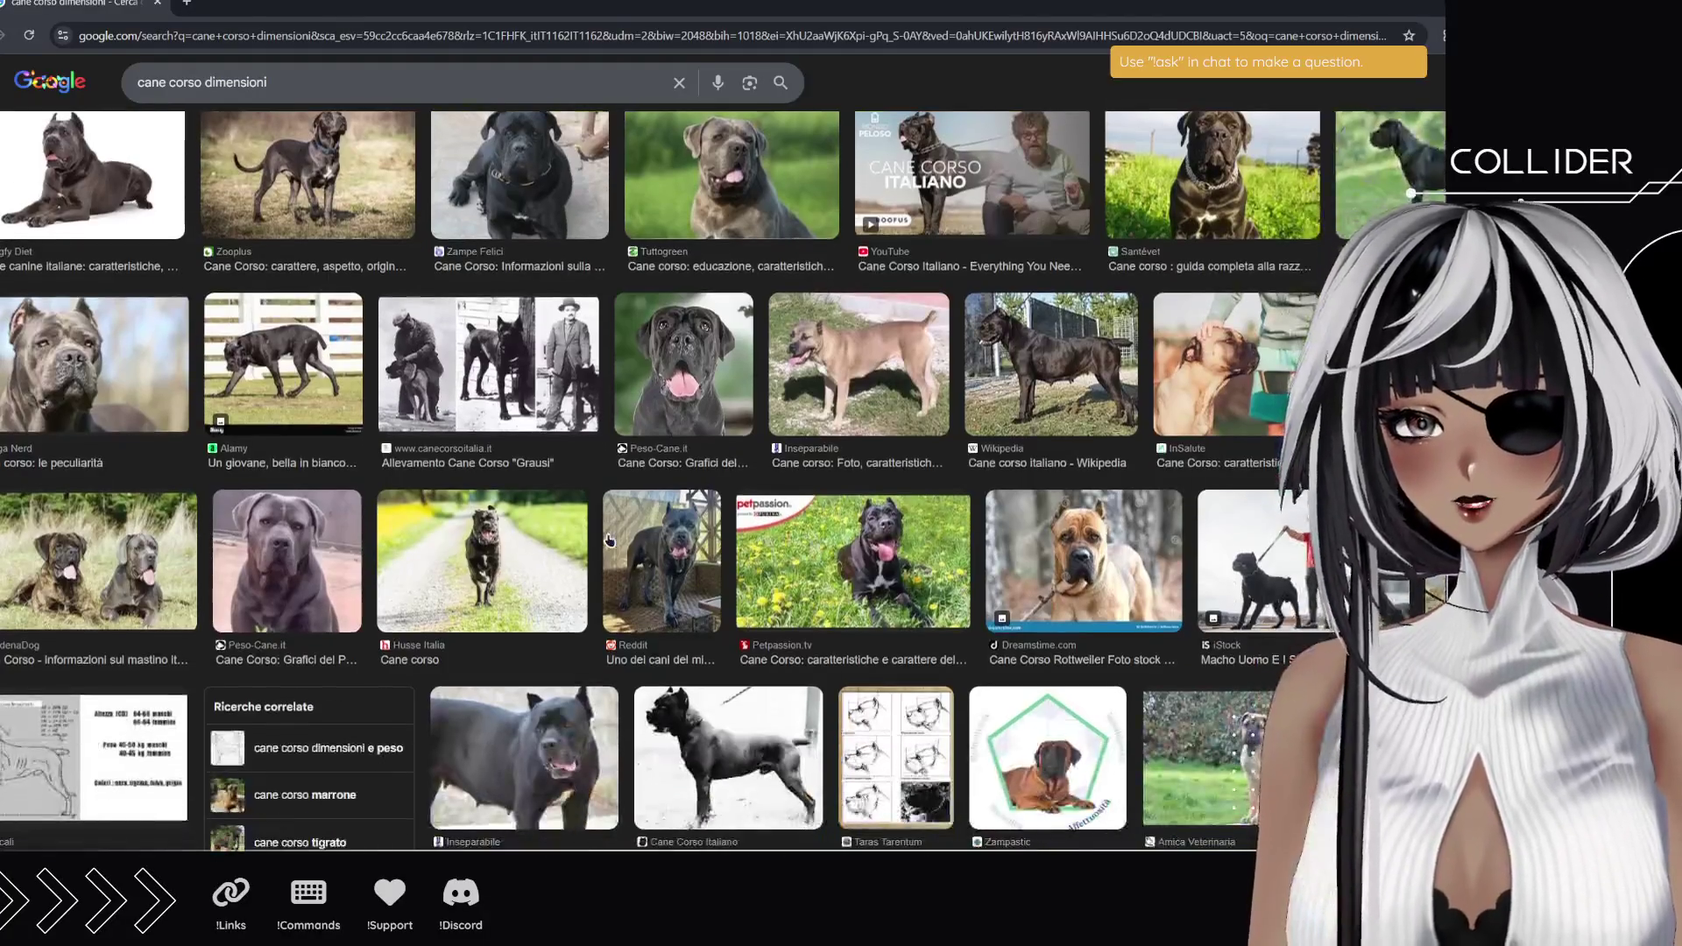
pyautogui.scroll(-2, 610, 541)
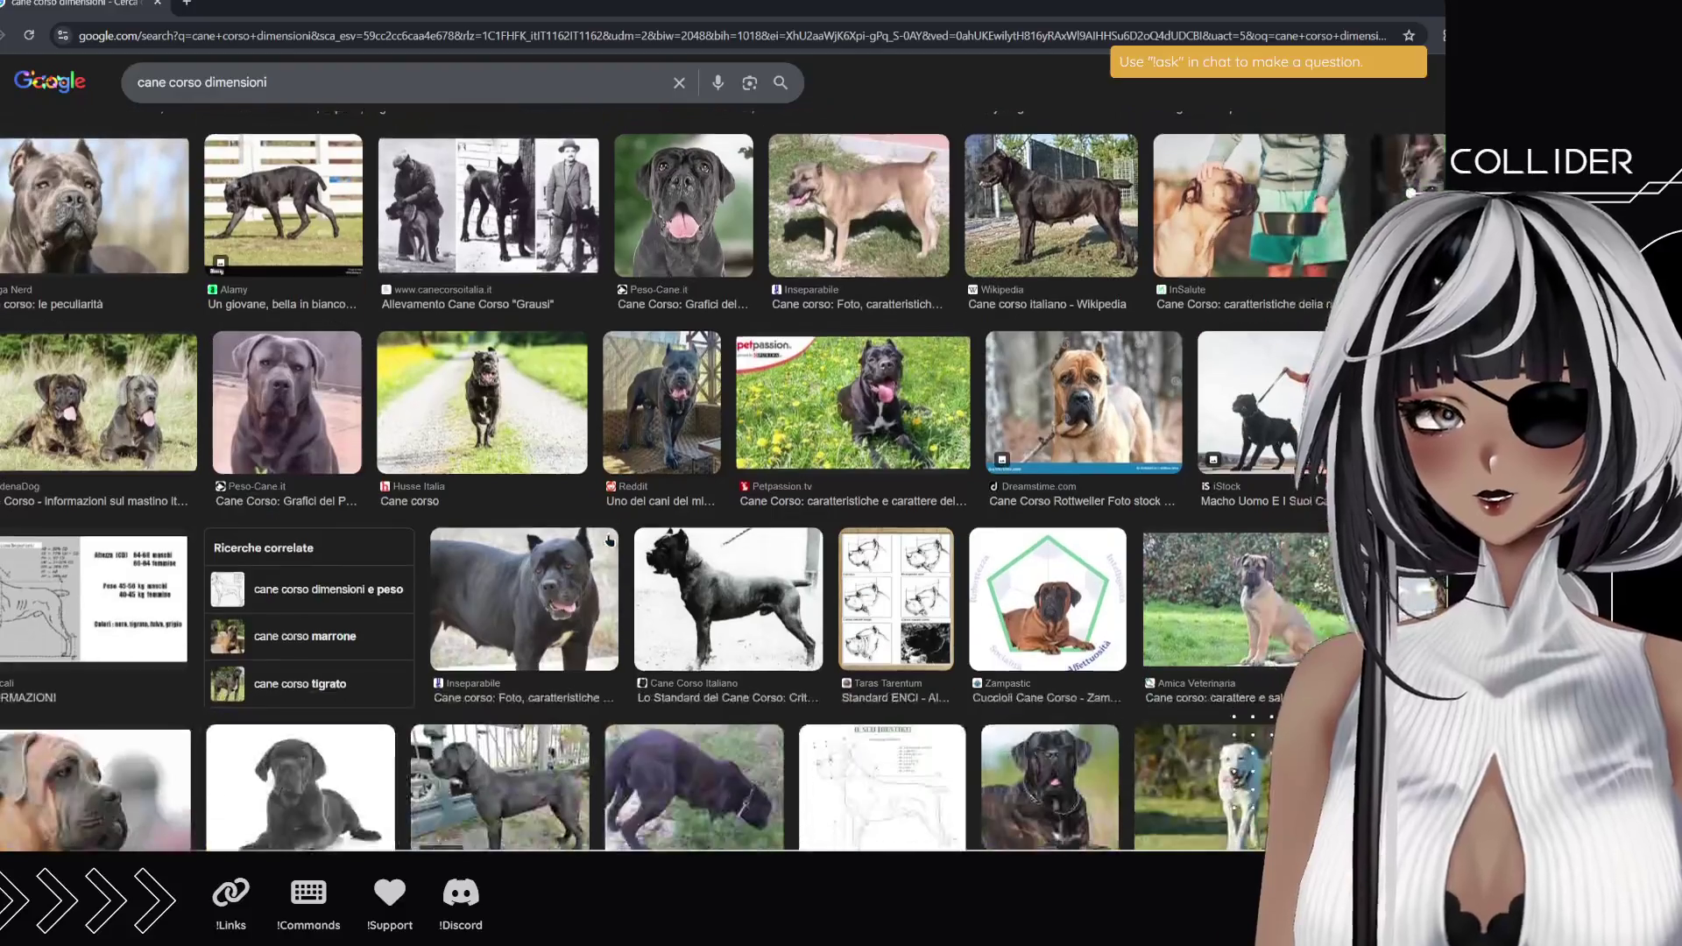
pyautogui.click(1208, 418)
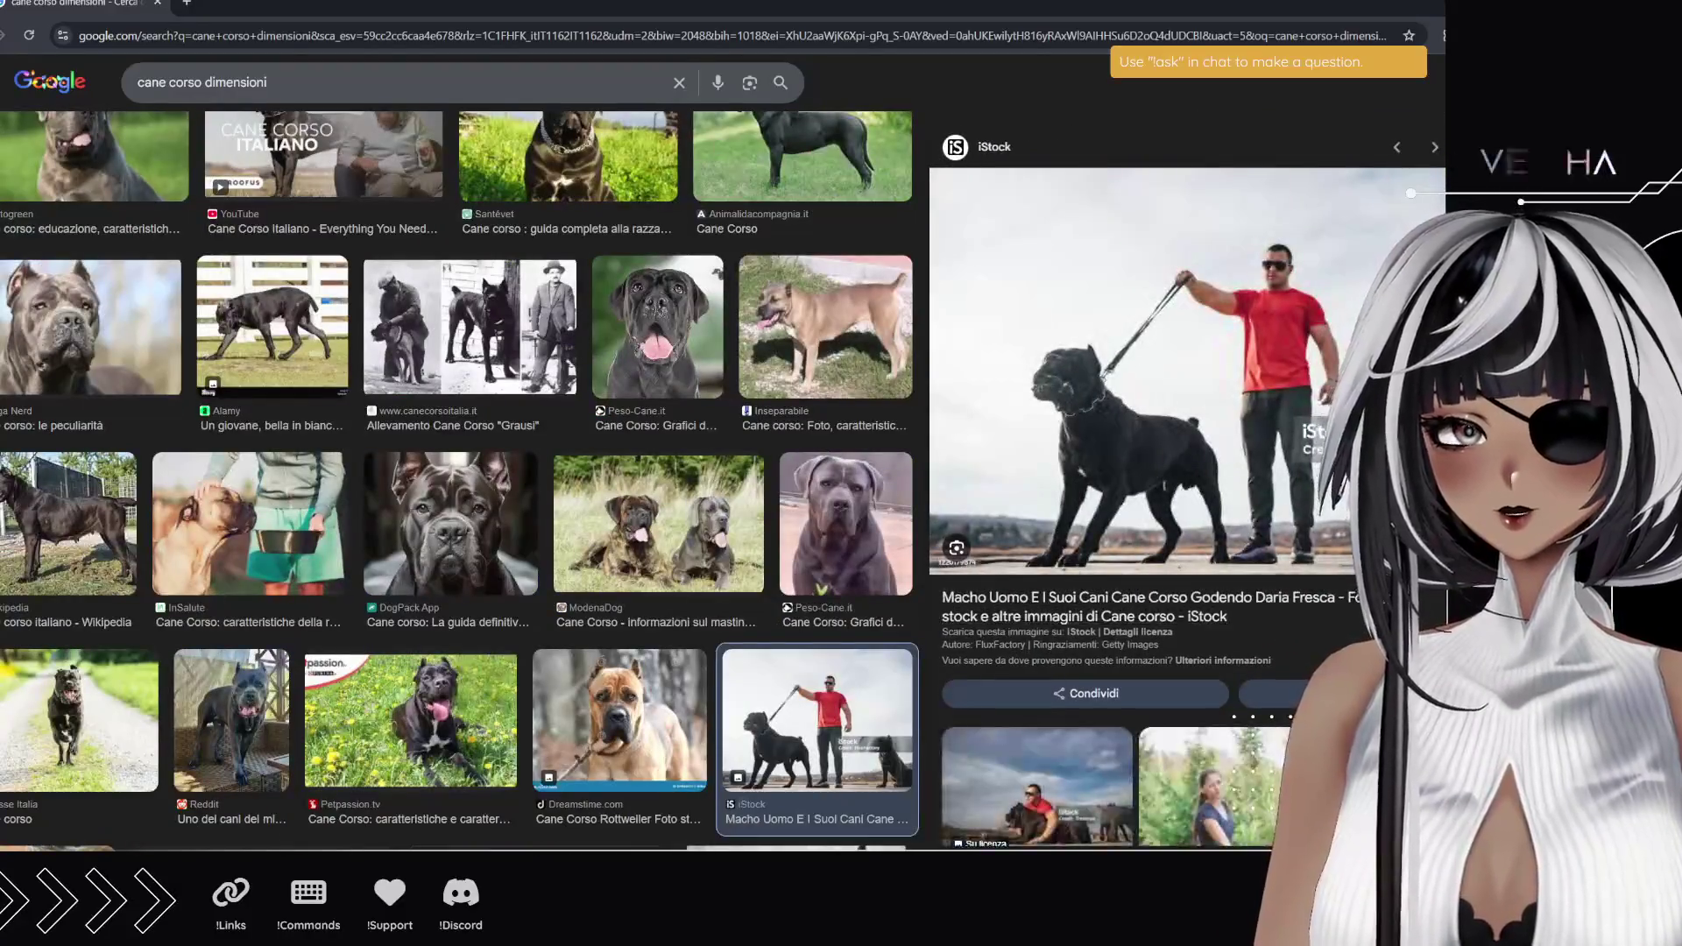
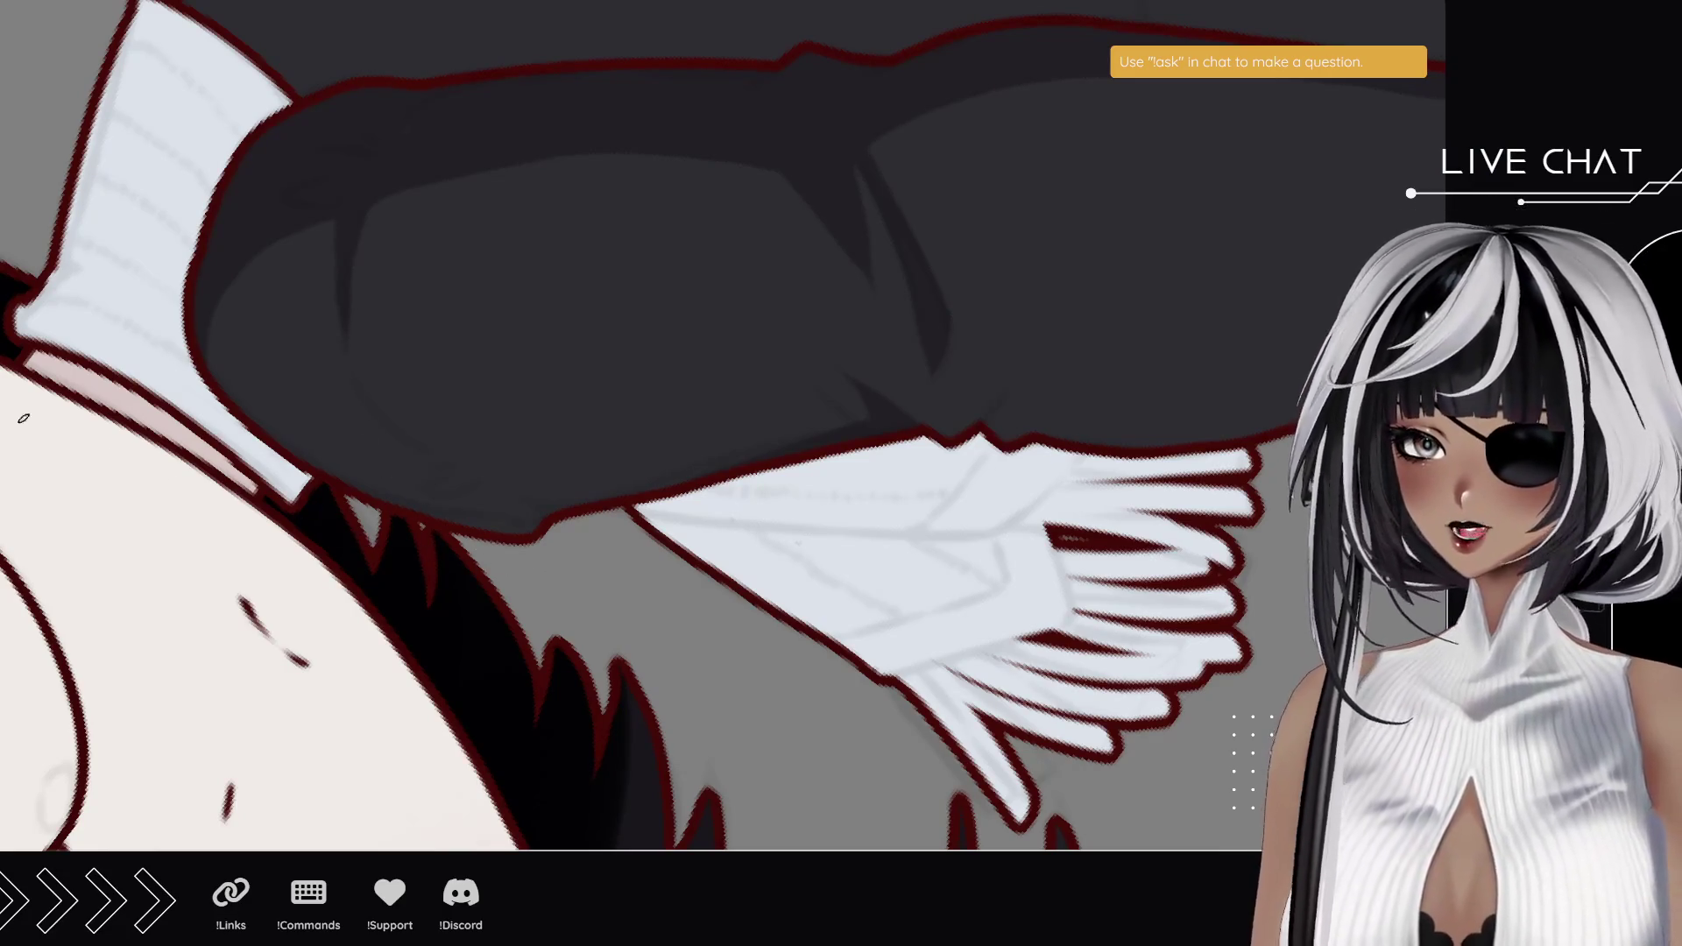
# - Paint a short dark shading stroke along the black sleeve's fold above the white hand
pyautogui.moveTo(732, 455); pyautogui.dragTo(732, 404)
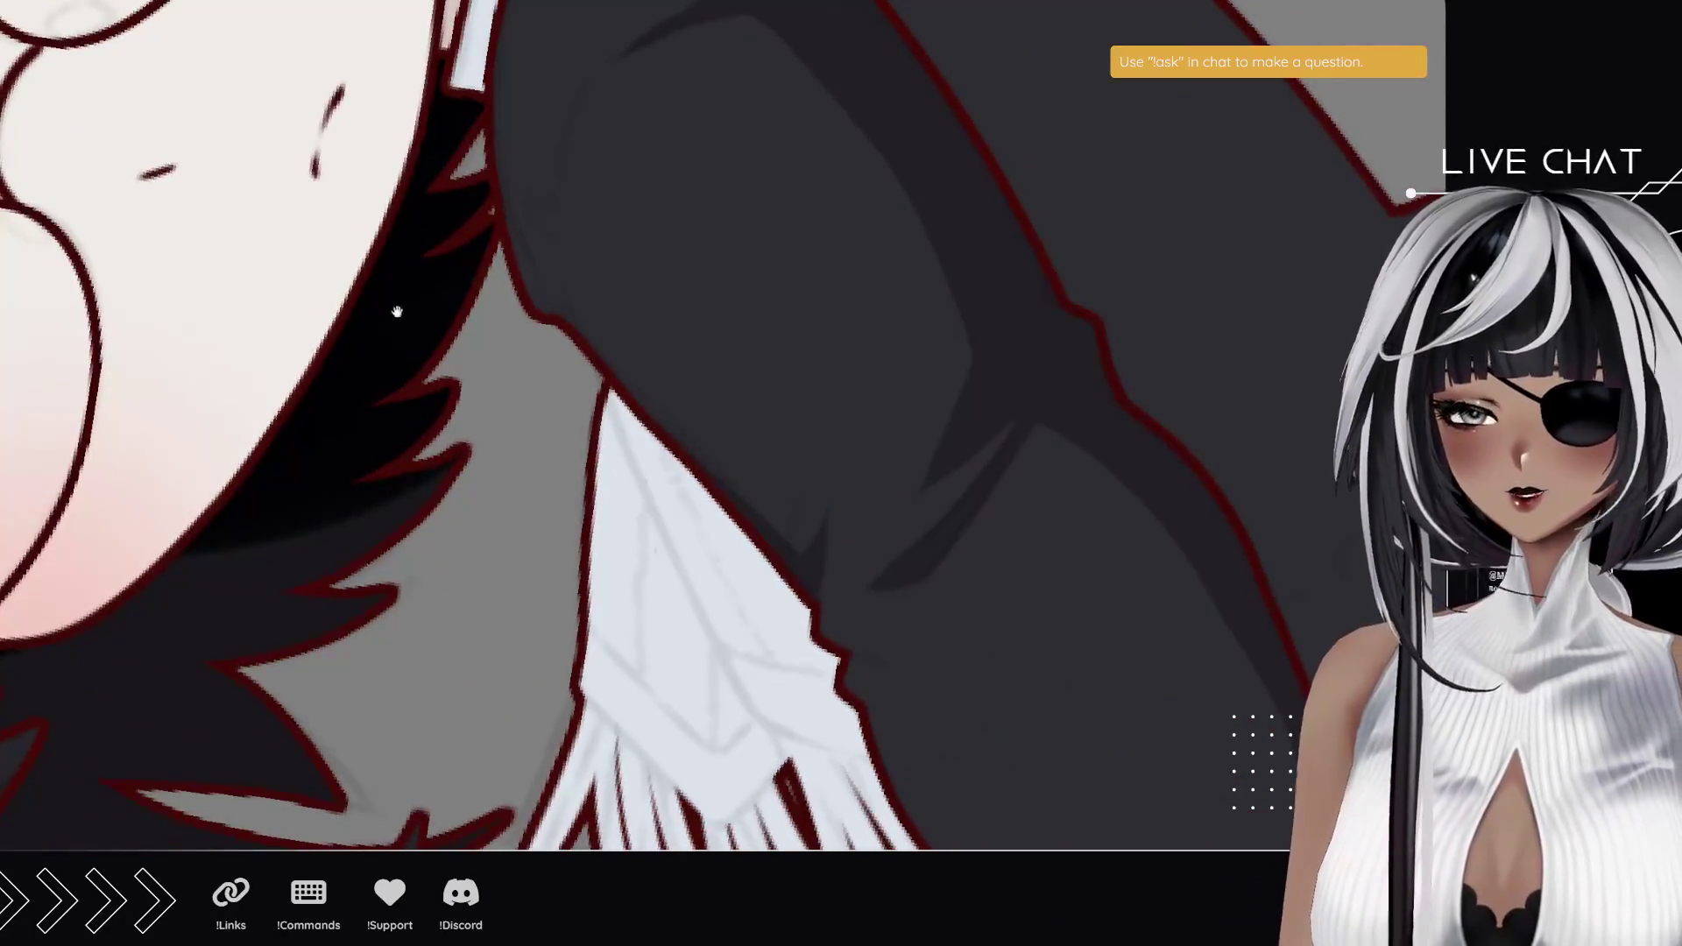
pyautogui.moveTo(394, 300); pyautogui.dragTo(302, 423)
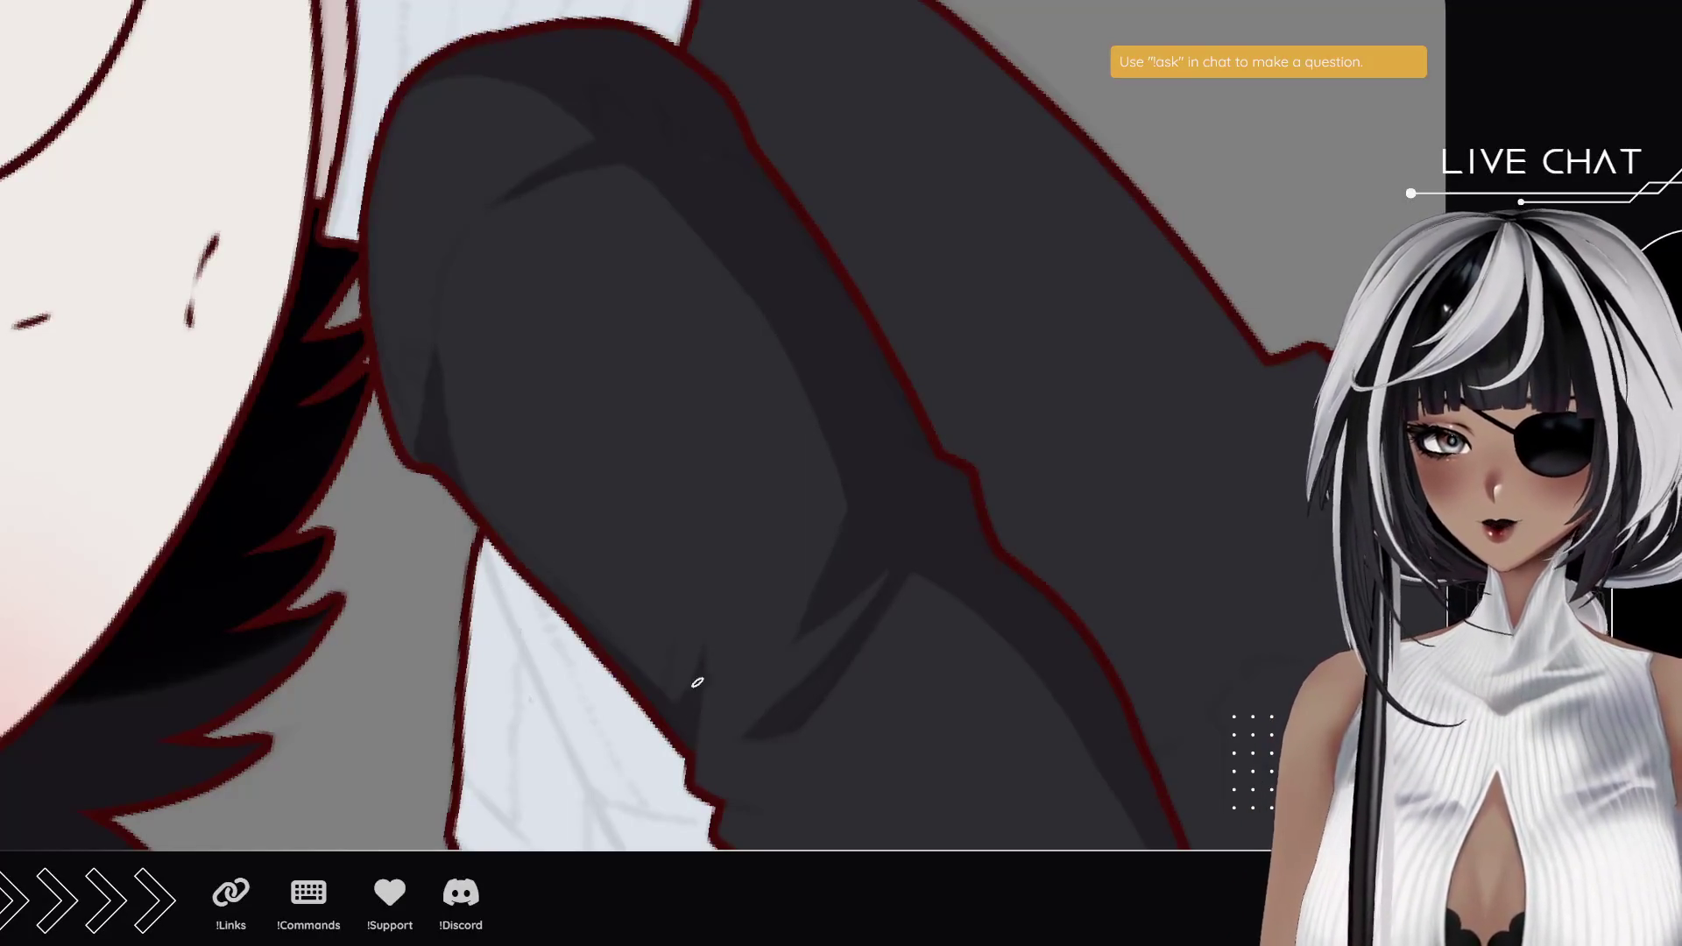
pyautogui.moveTo(692, 690); pyautogui.dragTo(718, 581)
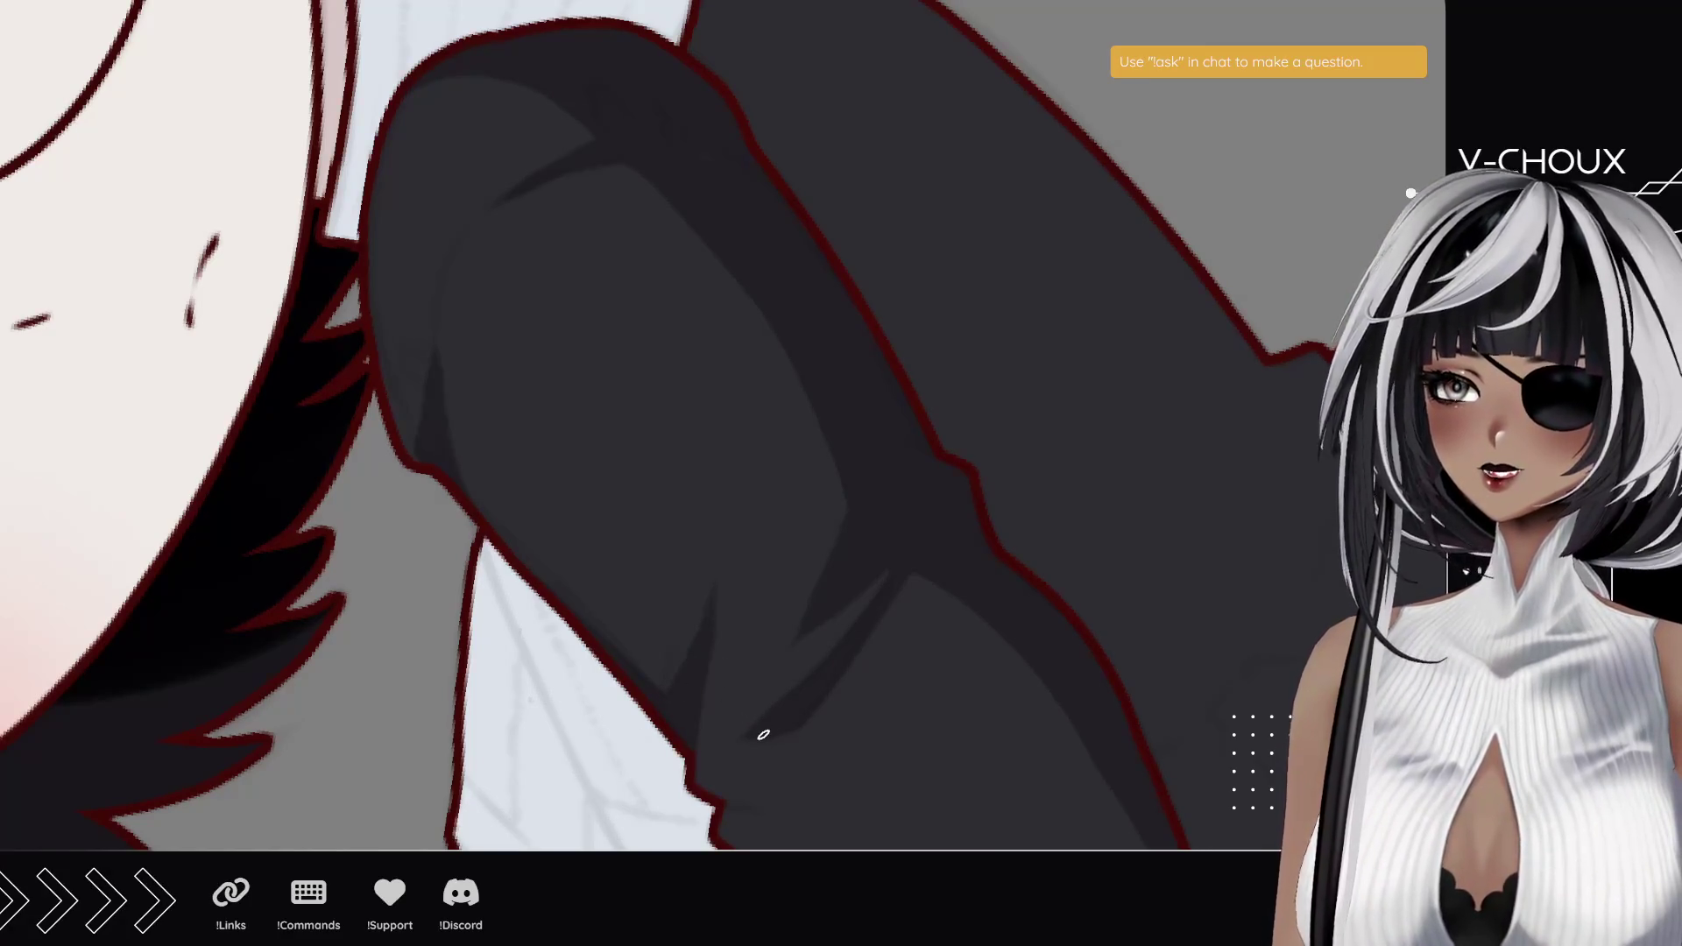
pyautogui.moveTo(744, 703); pyautogui.dragTo(661, 420)
pyautogui.moveTo(697, 631); pyautogui.dragTo(639, 479)
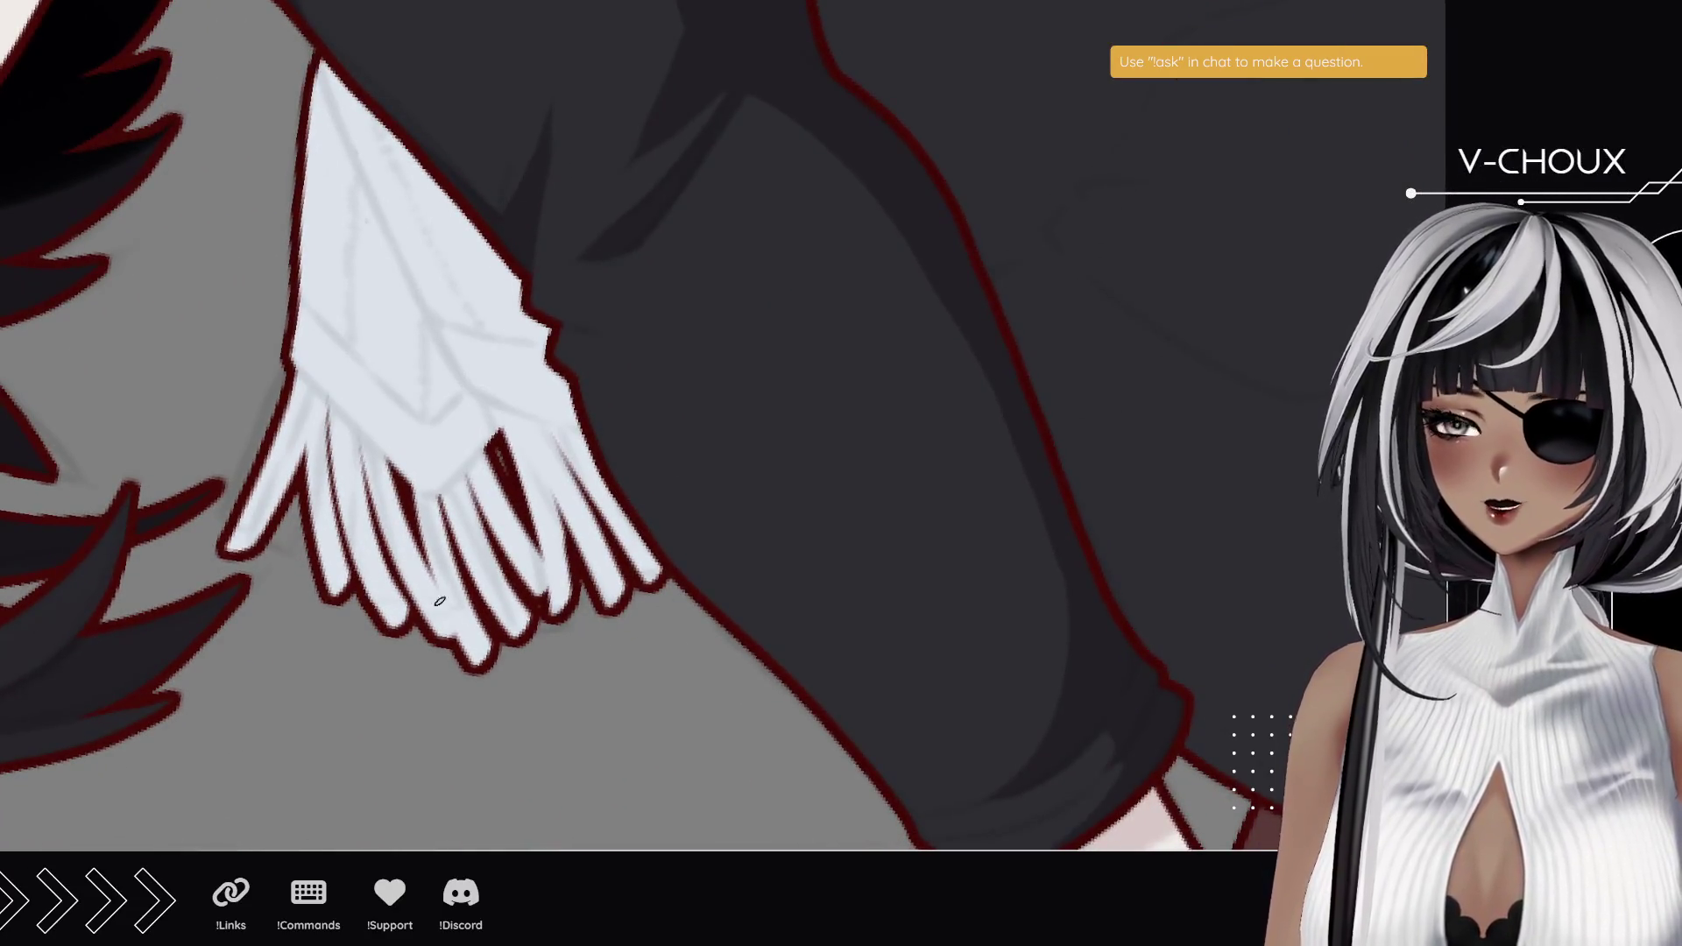
# - With the canvas rotated so the arm hangs vertically, darken the sleeve fold with another stroke
pyautogui.scroll(-5, 392, 529)
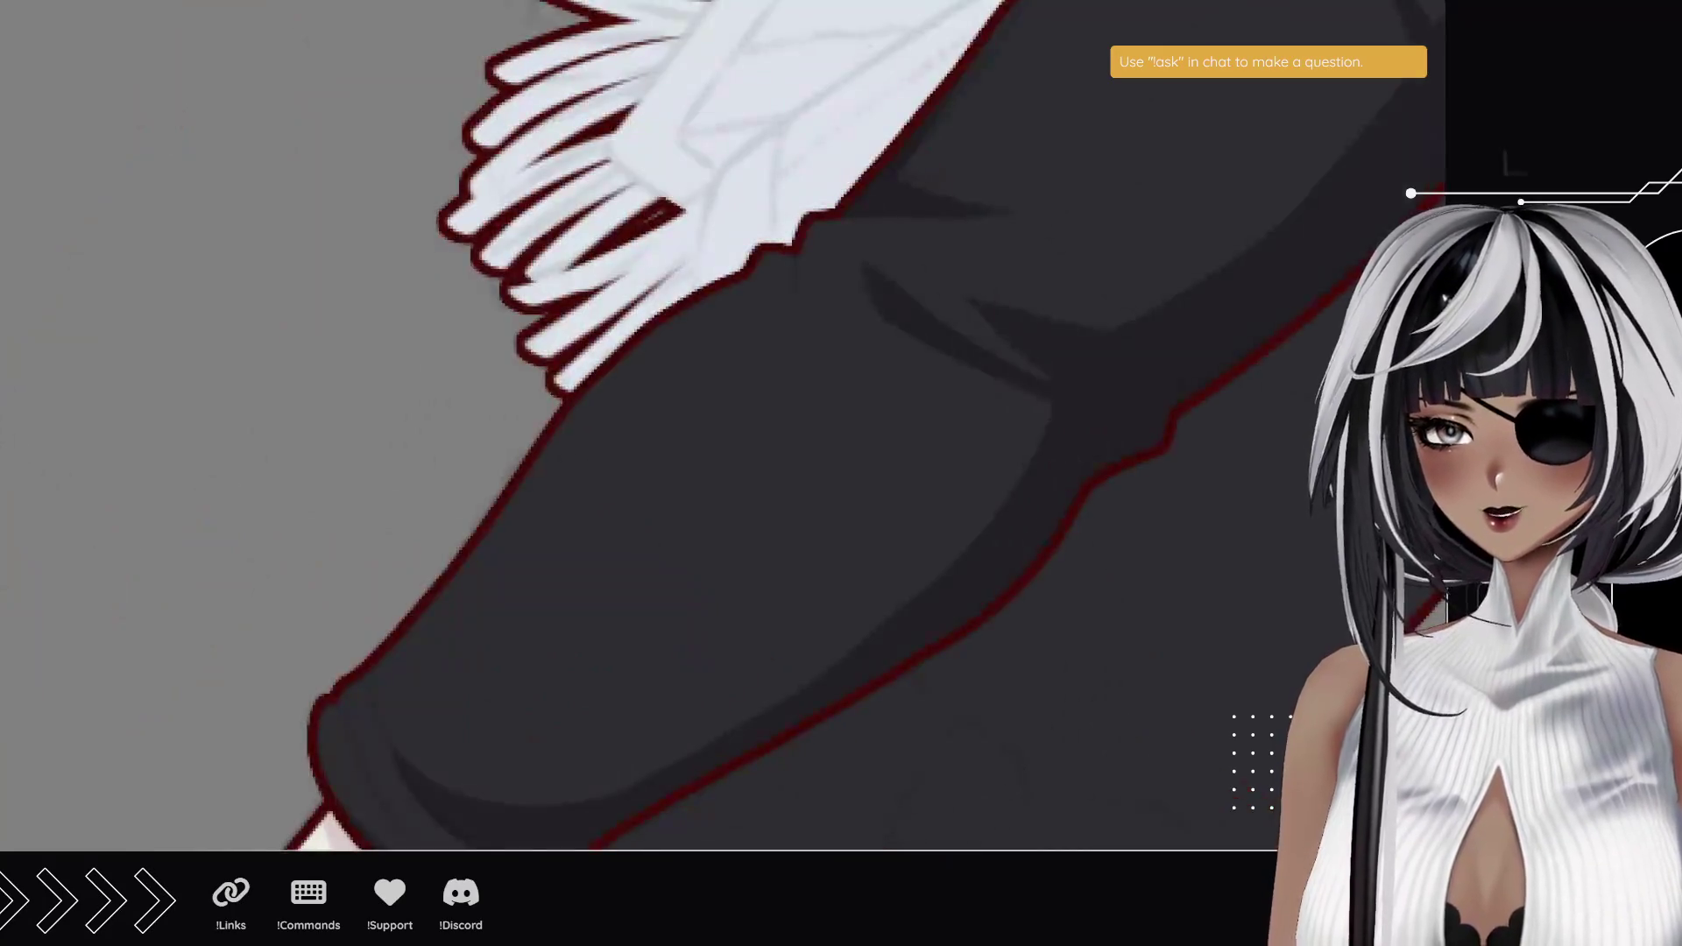
pyautogui.scroll(5, 739, 390)
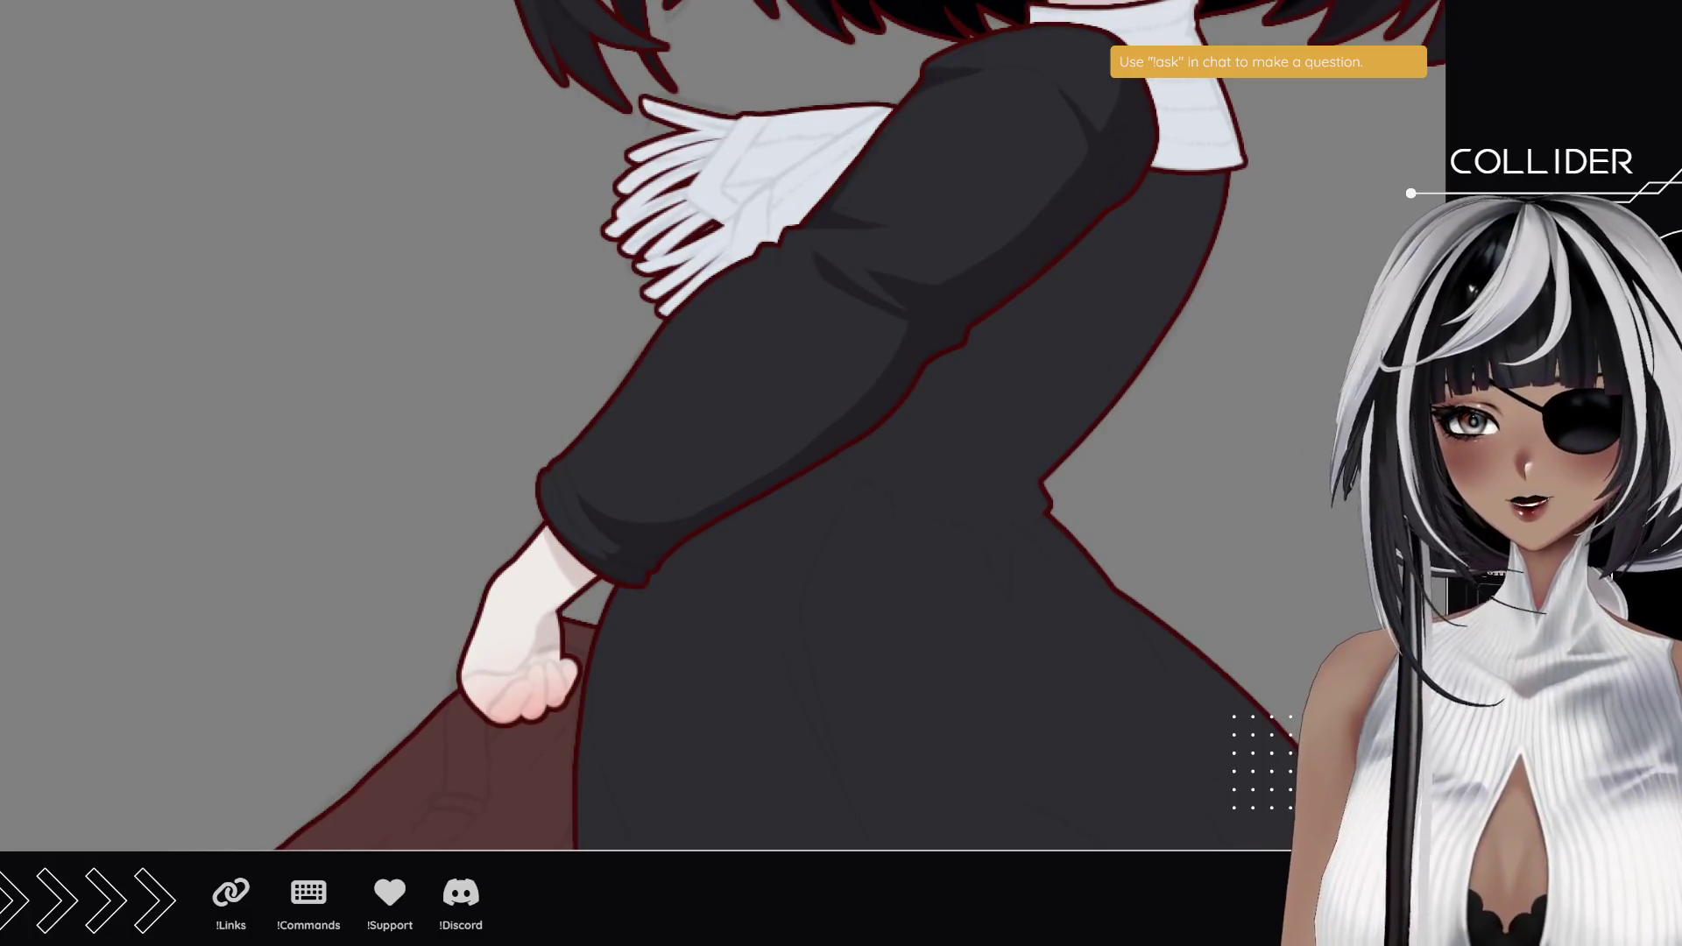
pyautogui.moveTo(206, 328)
pyautogui.mouseDown()
pyautogui.moveTo(233, 518)
pyautogui.moveTo(323, 593)
pyautogui.mouseUp()
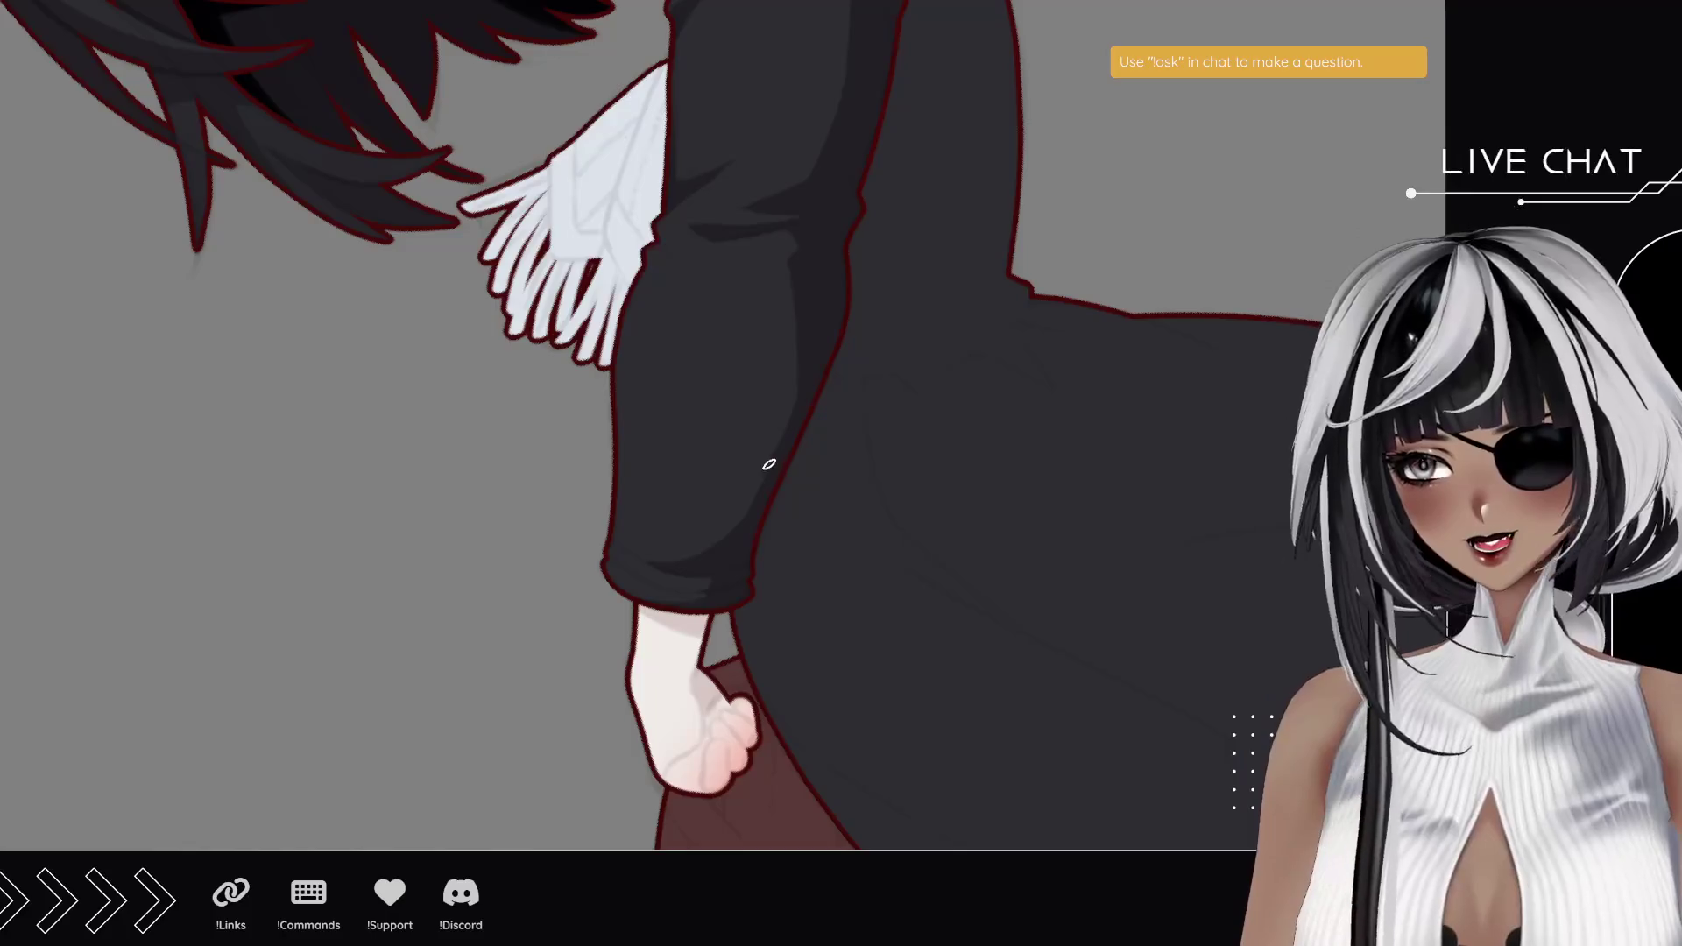
pyautogui.moveTo(793, 323); pyautogui.dragTo(764, 475)
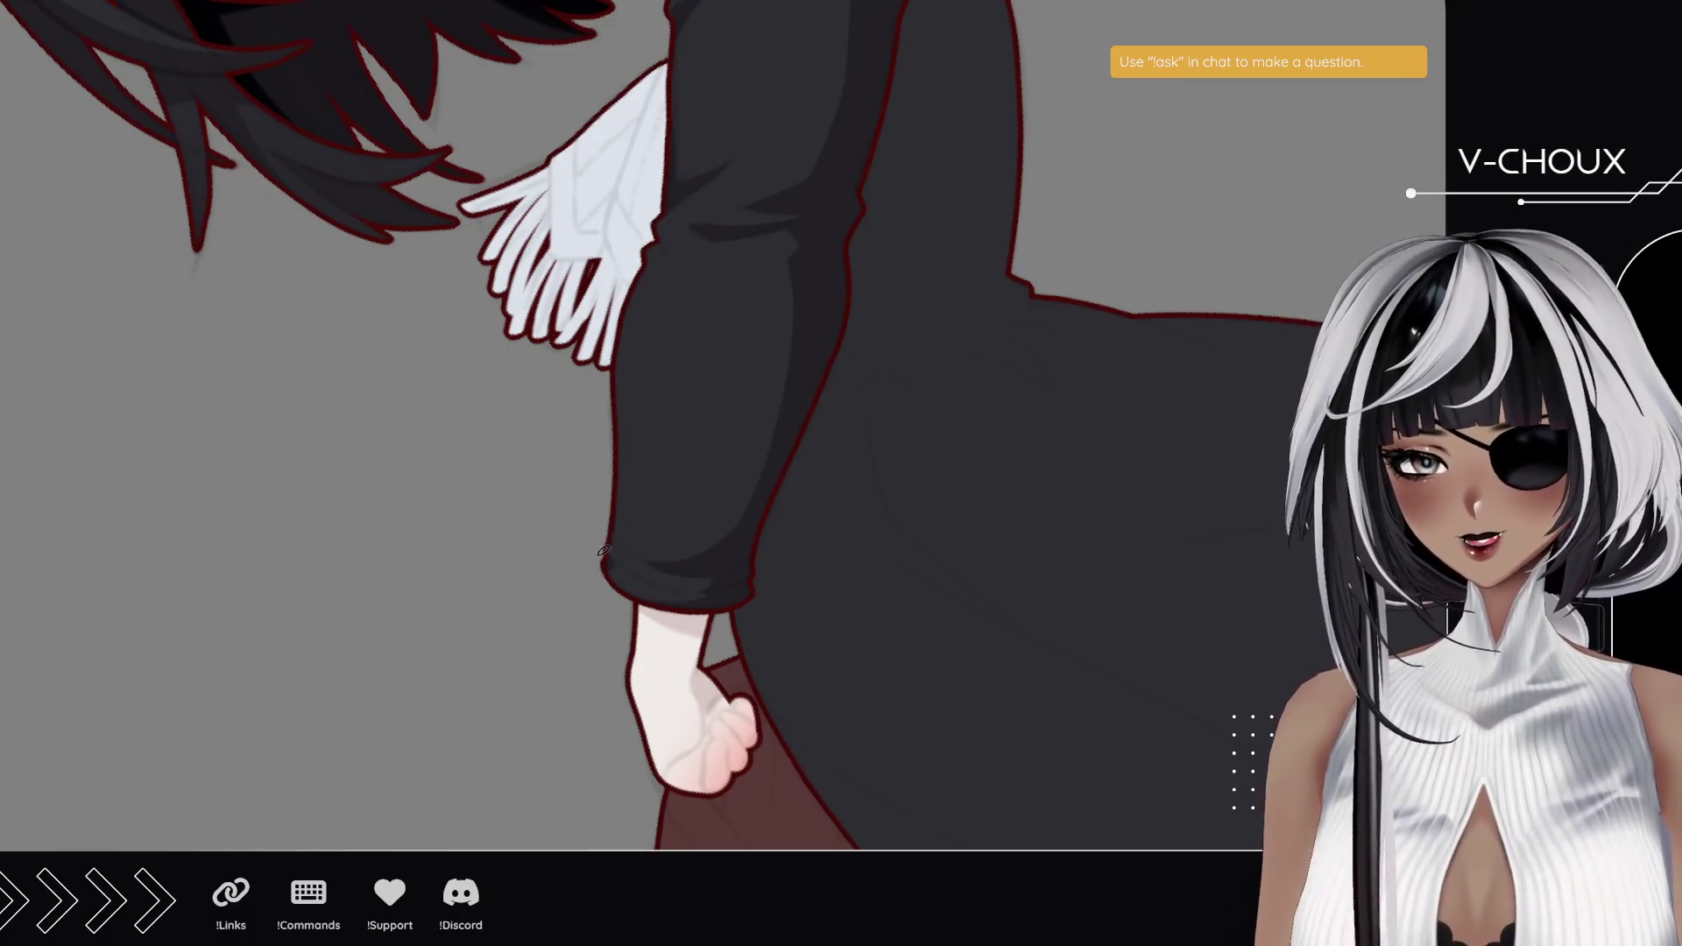
pyautogui.moveTo(622, 270); pyautogui.dragTo(526, 569)
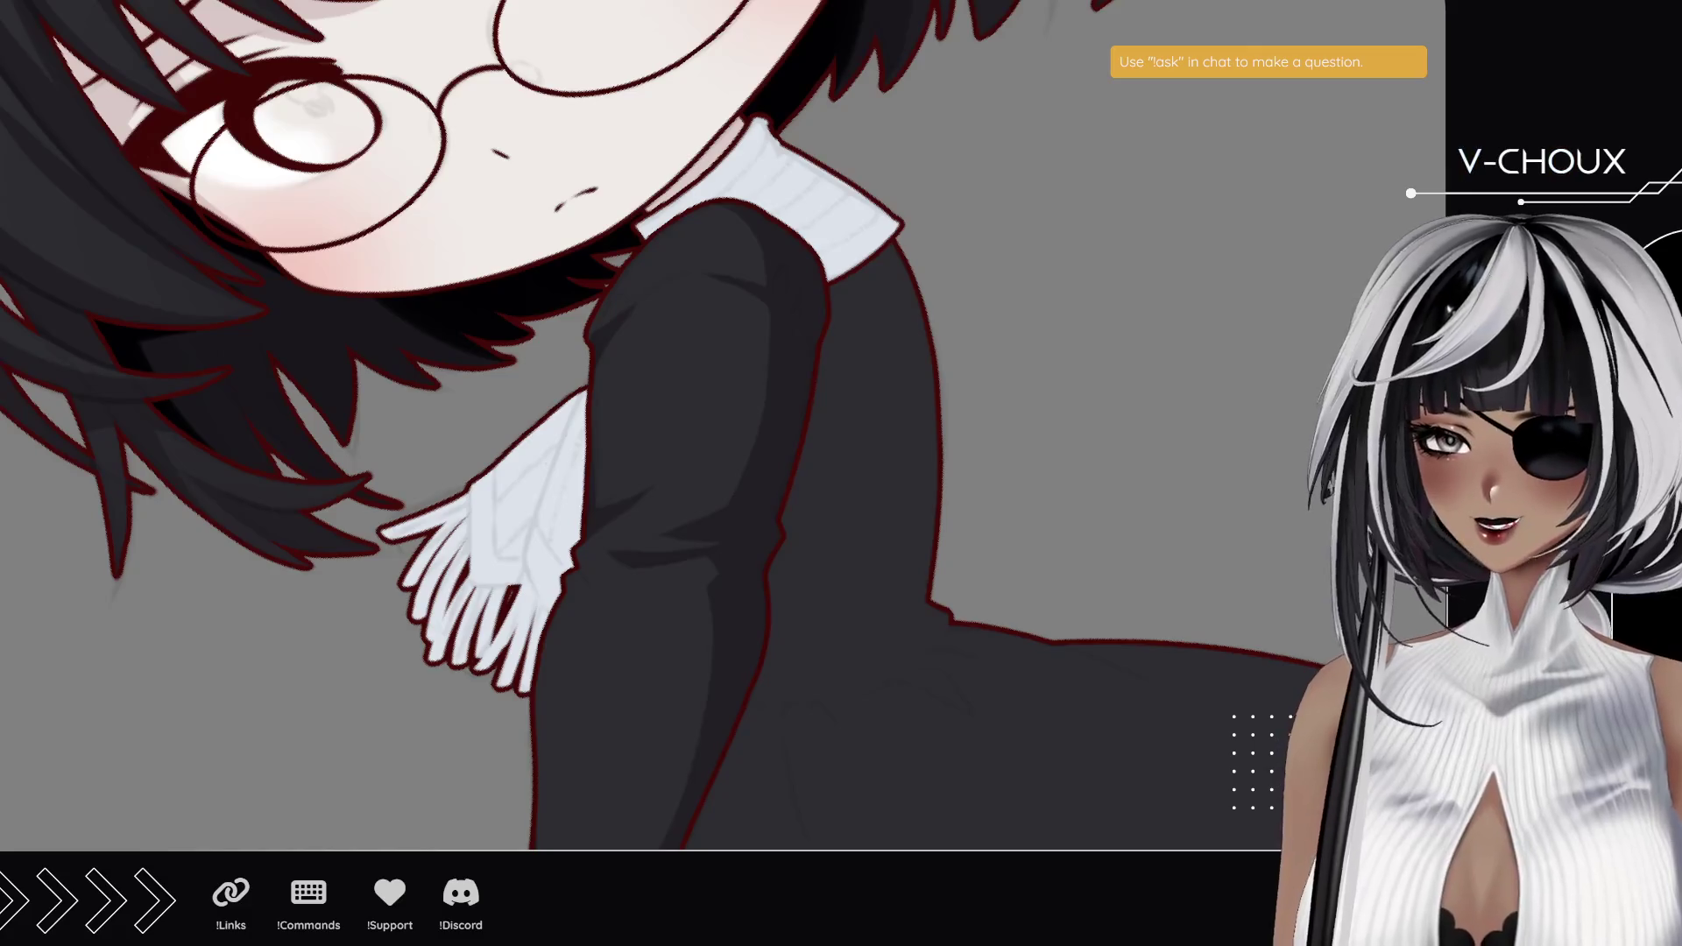
pyautogui.hotkey('ctrl', '-')
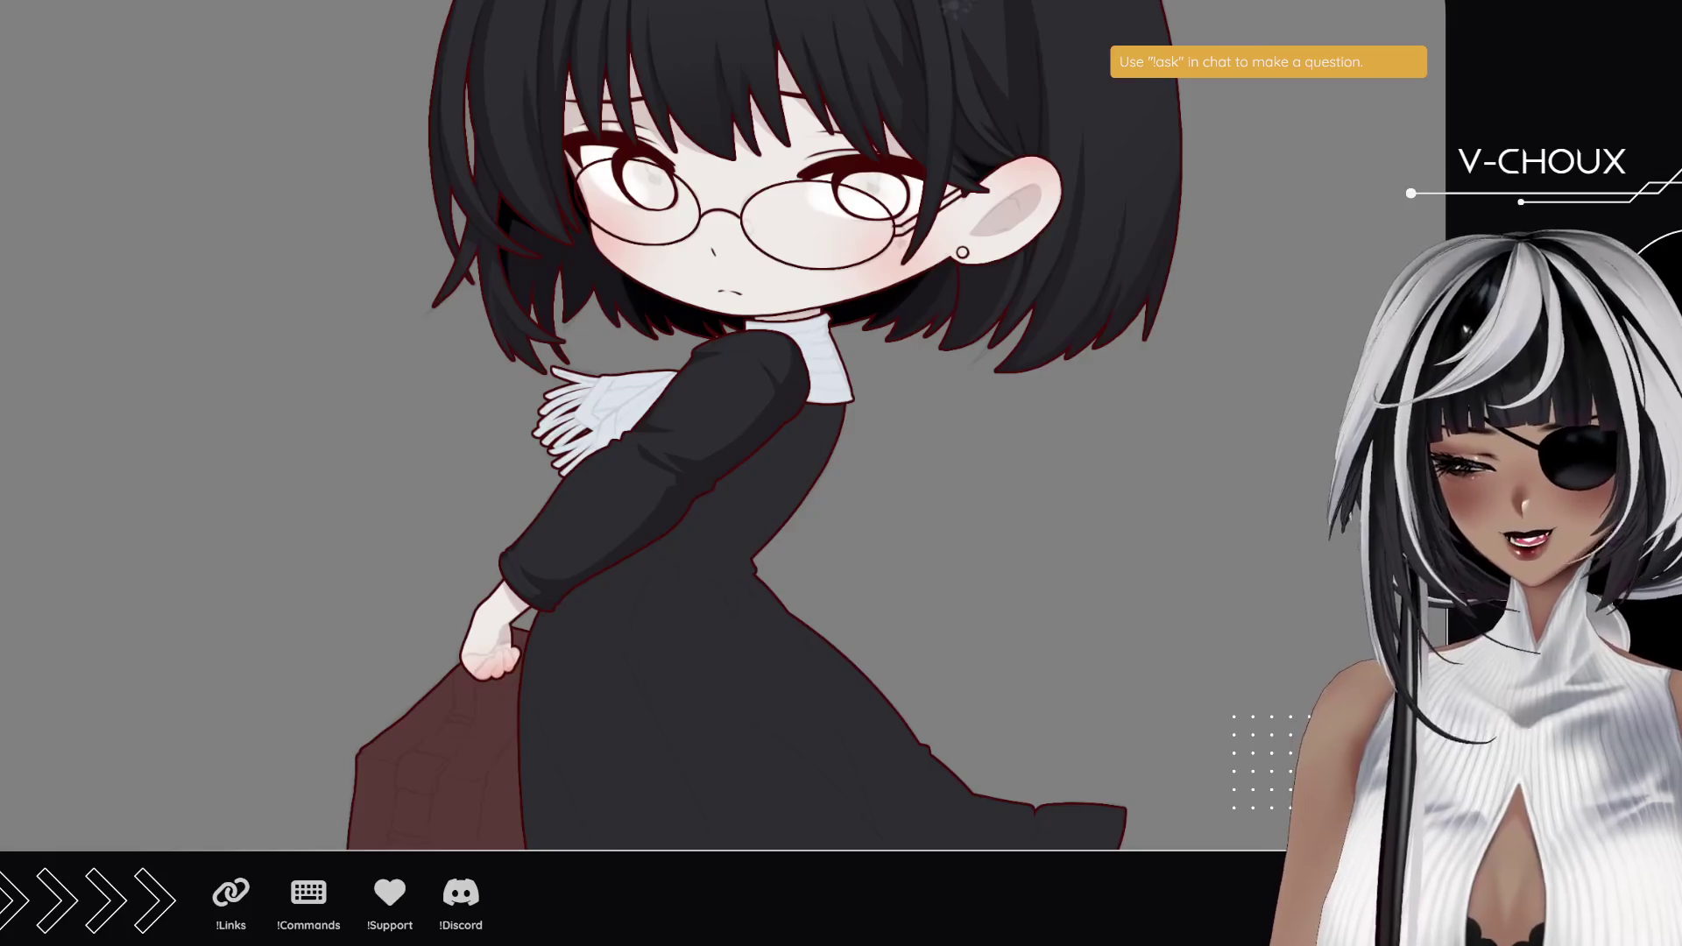
pyautogui.scroll(3, 653, 368)
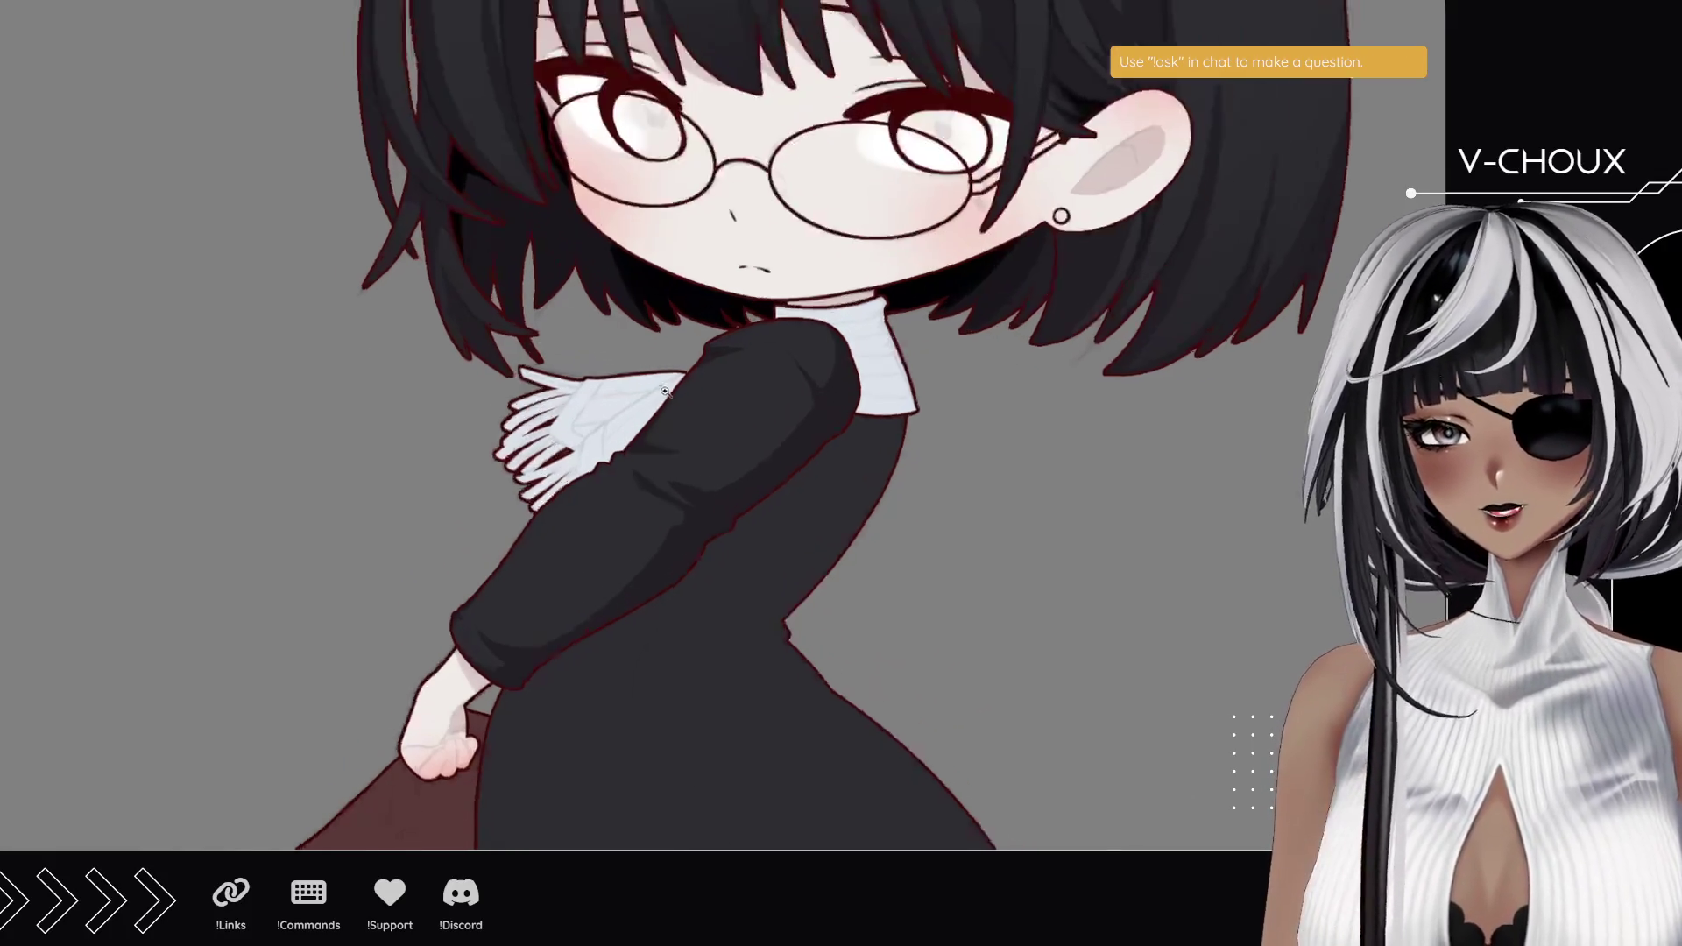
pyautogui.moveTo(669, 613); pyautogui.dragTo(635, 280)
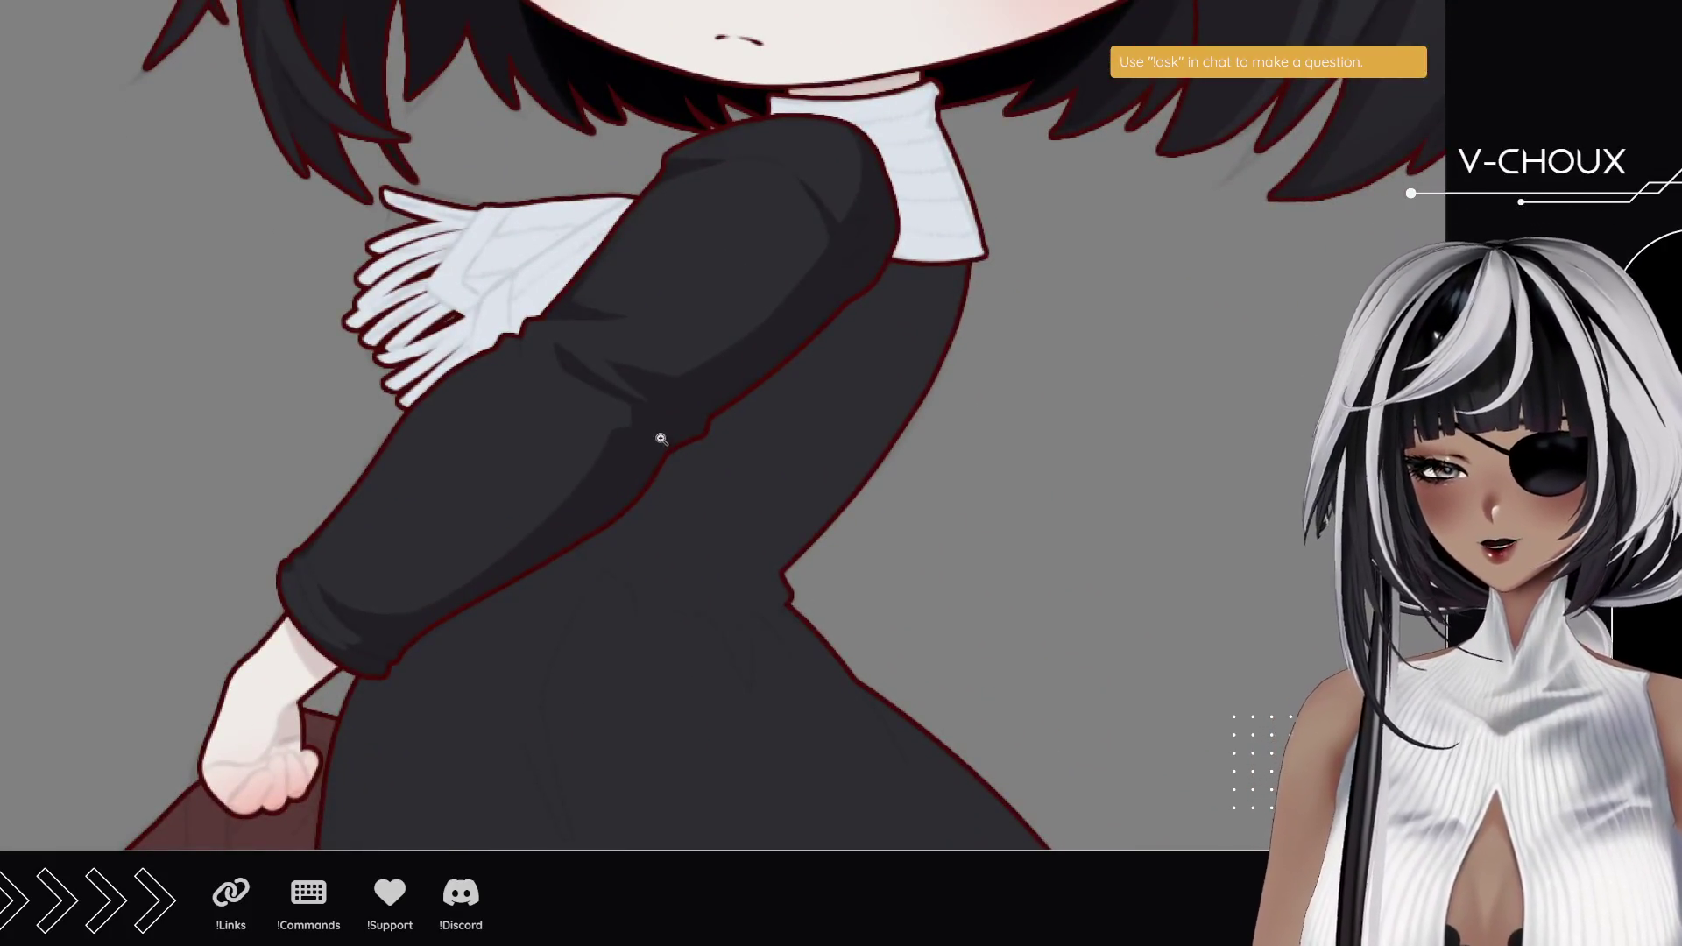
pyautogui.scroll(-3, 666, 443)
pyautogui.moveTo(687, 455); pyautogui.dragTo(690, 351)
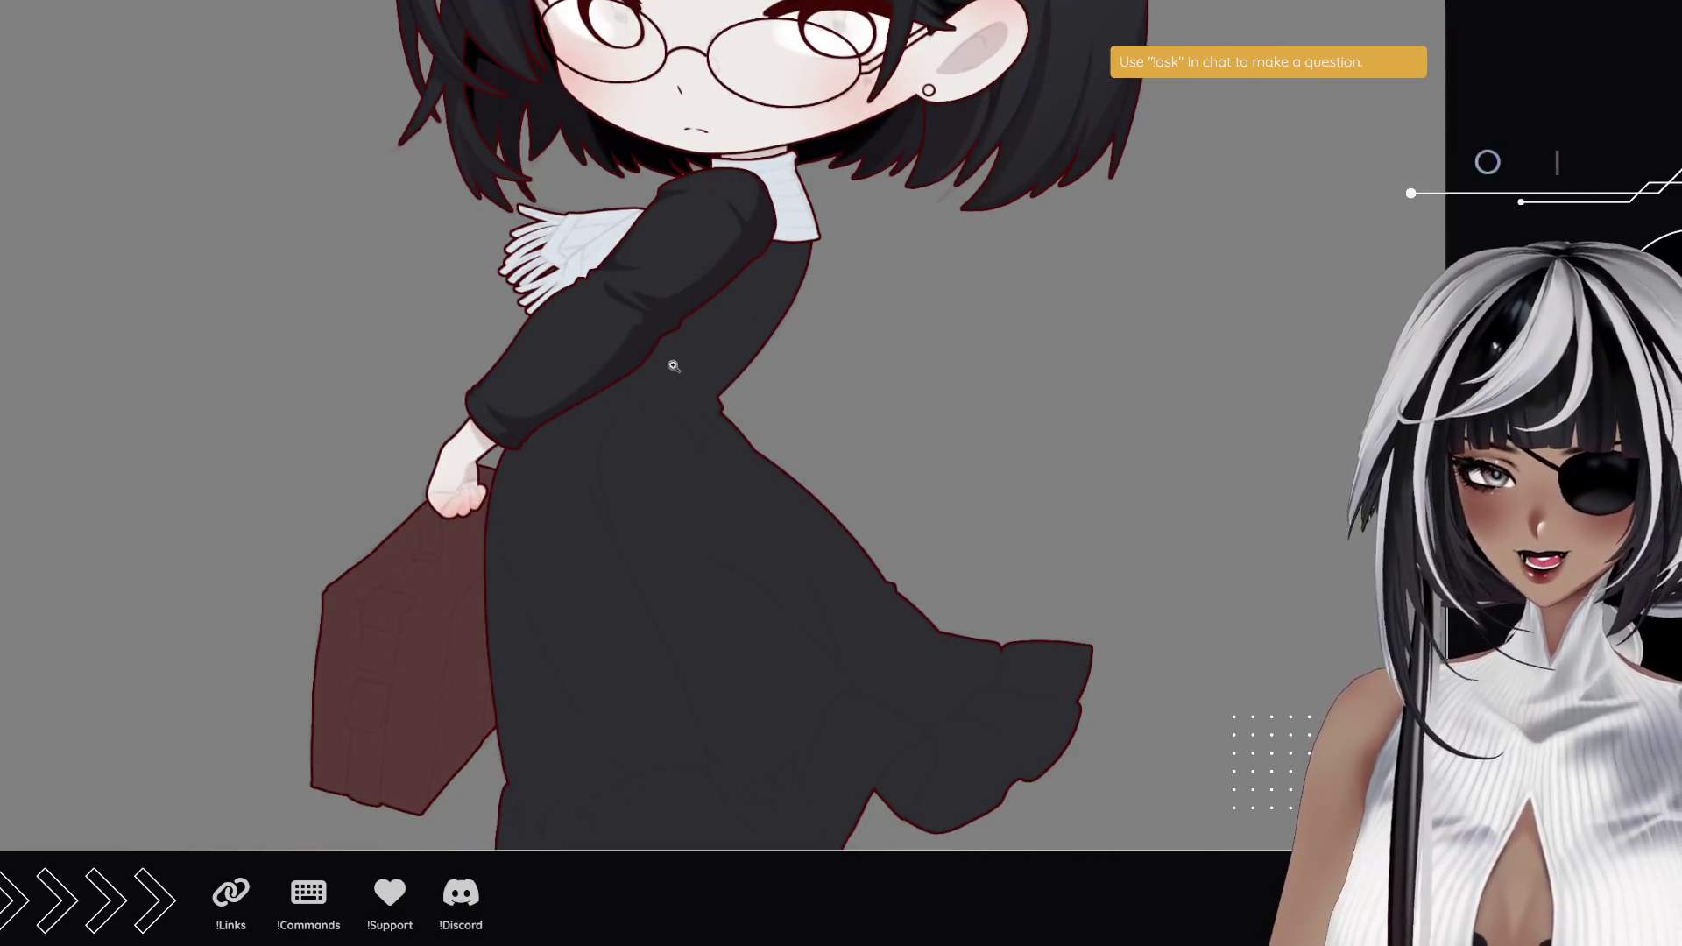
pyautogui.click(671, 364)
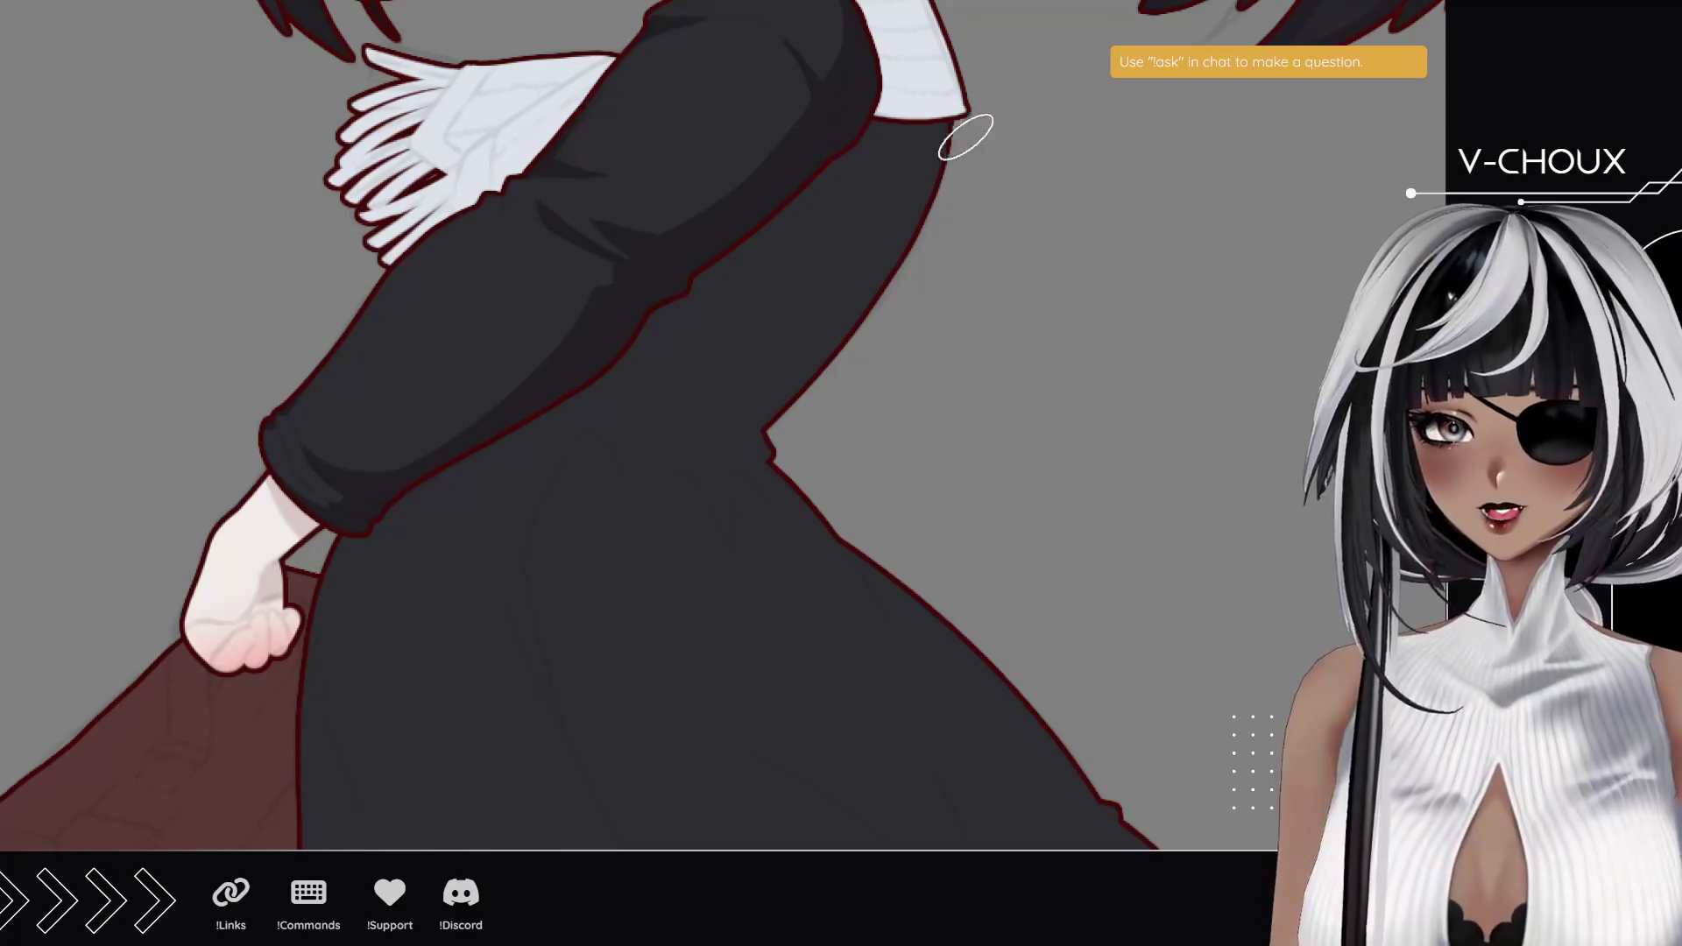
pyautogui.moveTo(633, 232); pyautogui.dragTo(789, 203)
pyautogui.hotkey('ctrl', 'z')
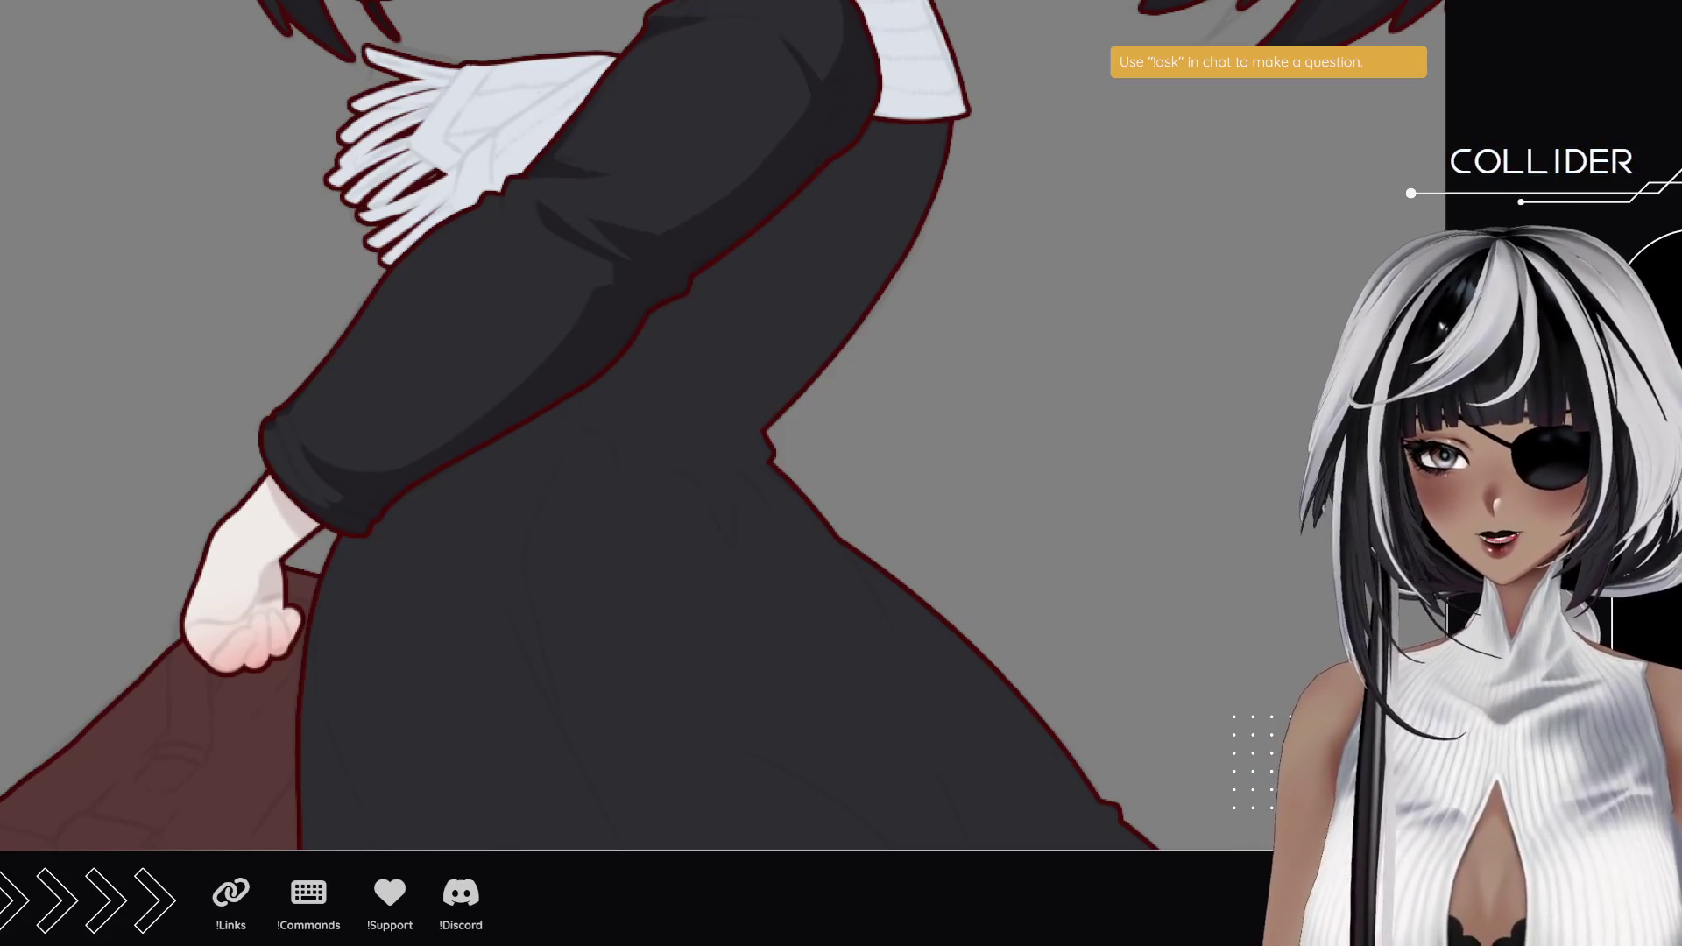
pyautogui.hotkey('ctrl', '-')
pyautogui.scroll(-2, 526, 460)
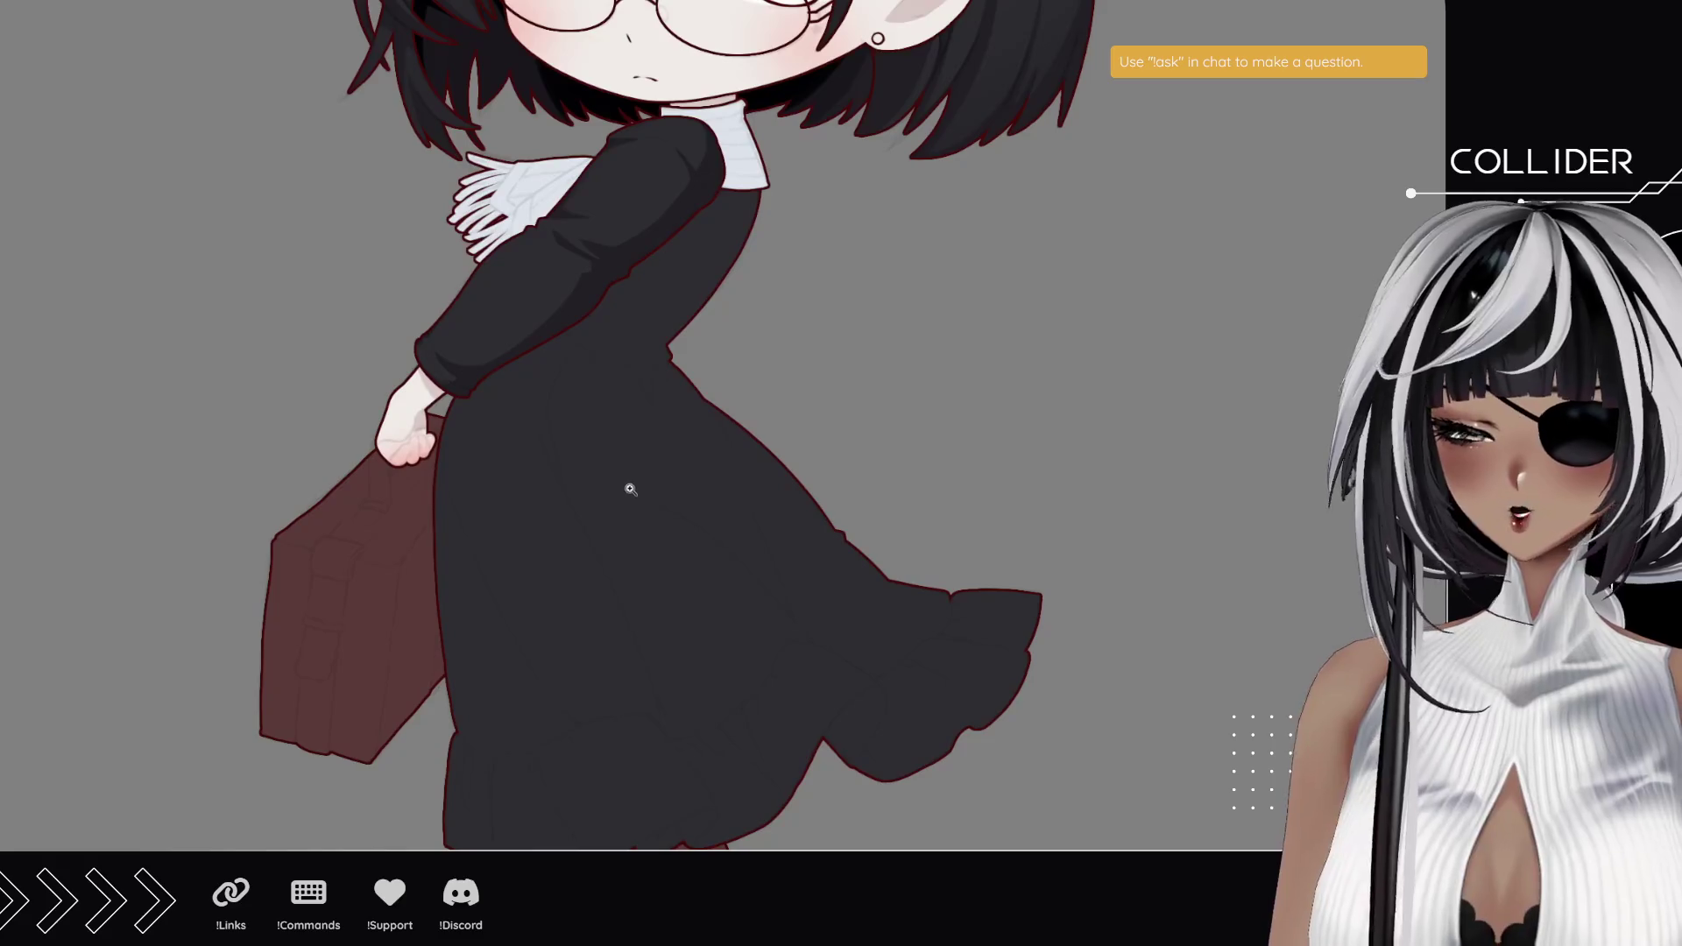